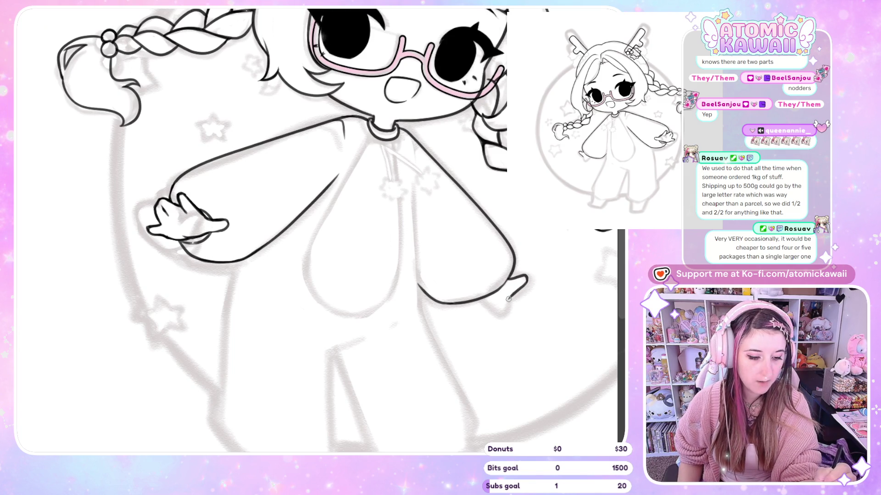
Step: Mirror the canvas to check proportions, scroll down, and undo the stray stroke at the leg
key(m)
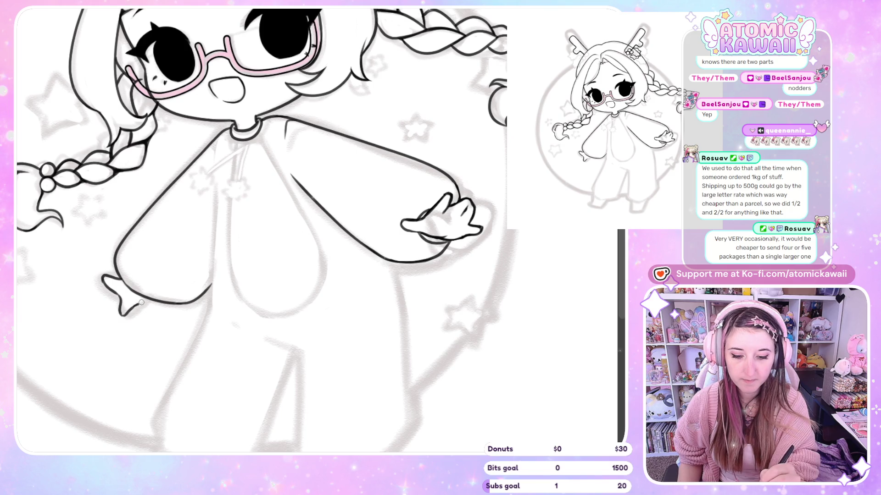
key(m)
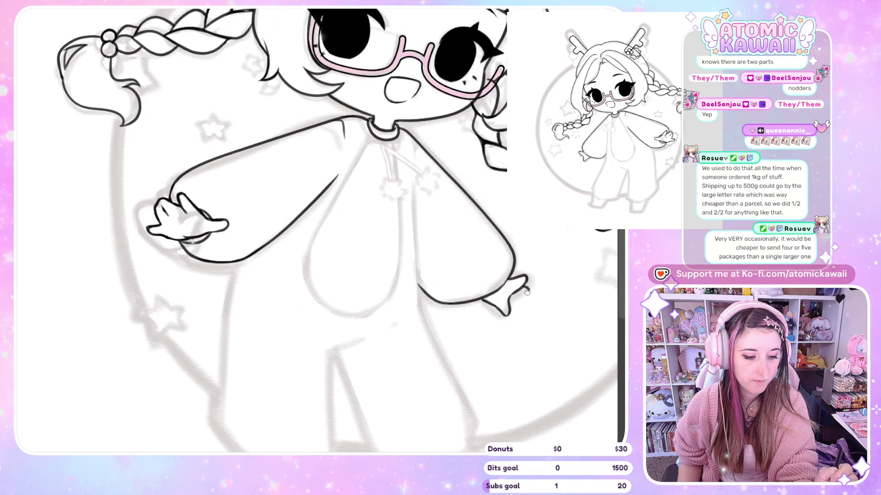
key(m)
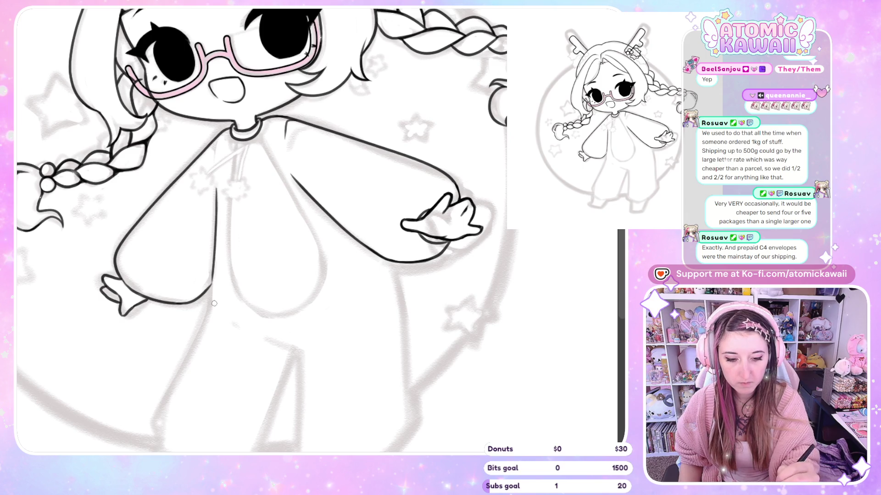
scroll(613, 266, down, 3)
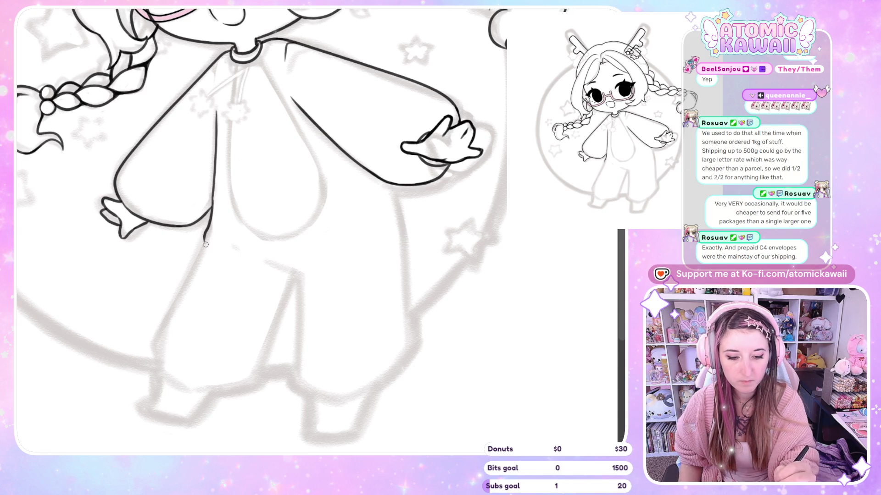
key(ctrl+z)
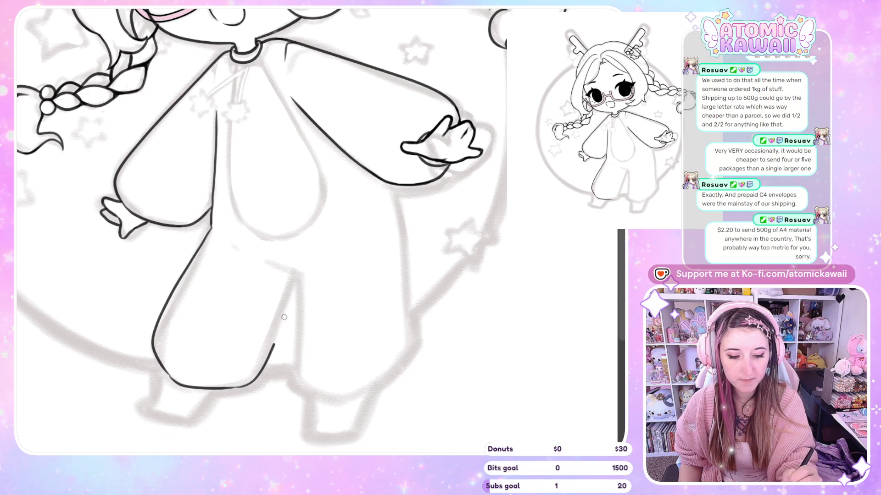
Step: Ink the leg's top, outer and bottom outlines, and join the arm outline to the body's side
key(h)
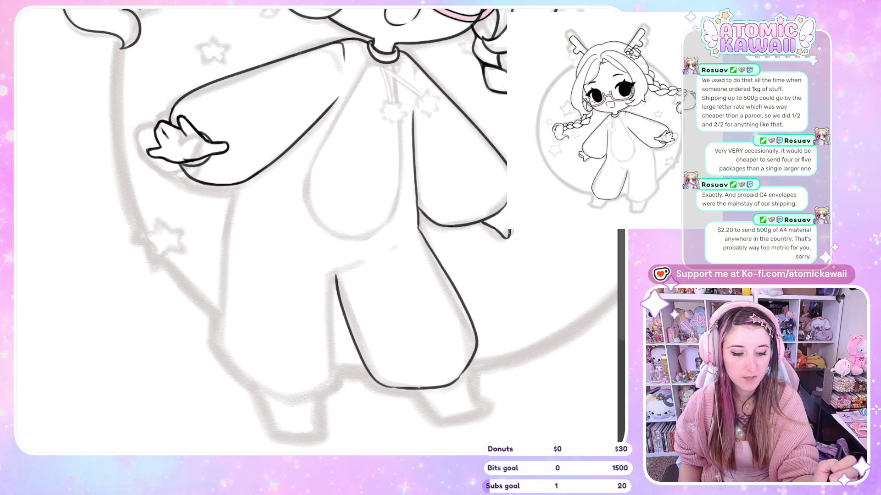
key(m)
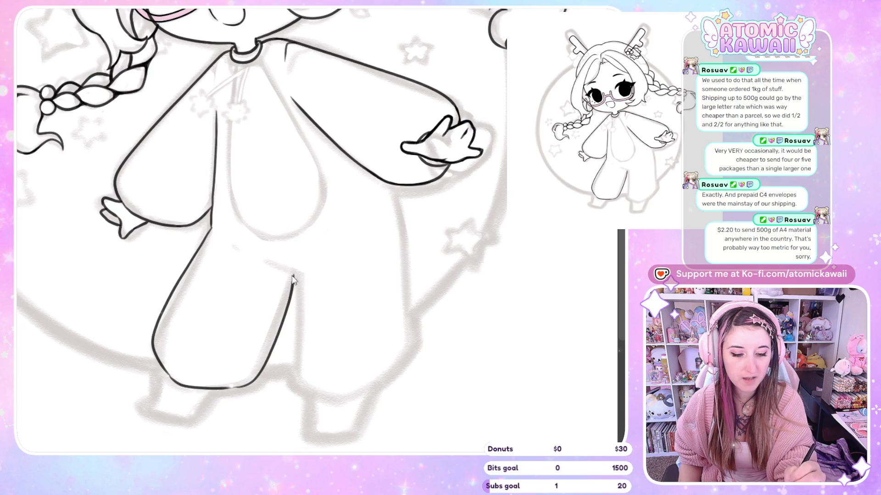
mouse_move(280, 270)
mouse_down()
mouse_move(300, 277)
mouse_move(289, 353)
mouse_up()
drag(312, 394, 317, 394)
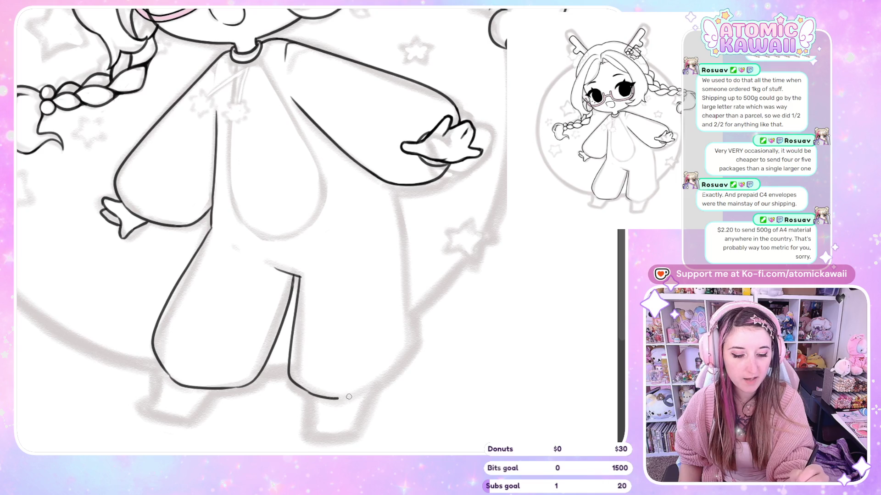
mouse_move(351, 396)
mouse_down()
mouse_move(390, 379)
mouse_move(411, 349)
mouse_up()
key(m)
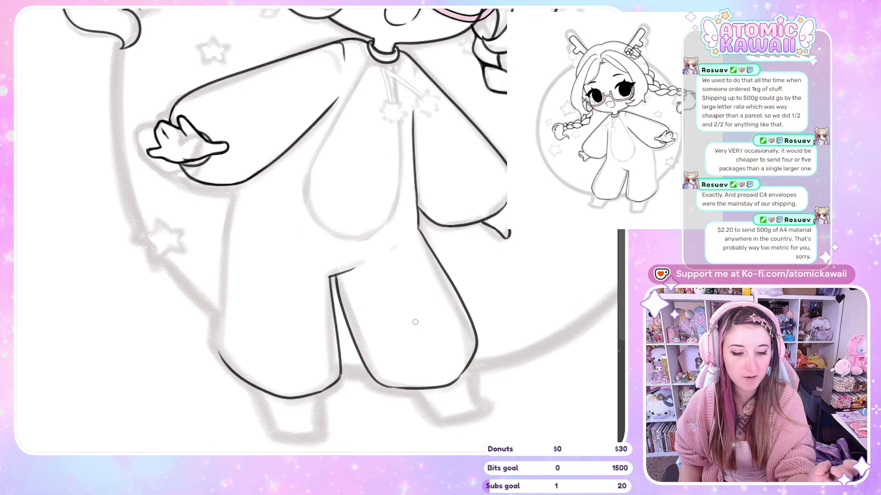
key(ctrl+z)
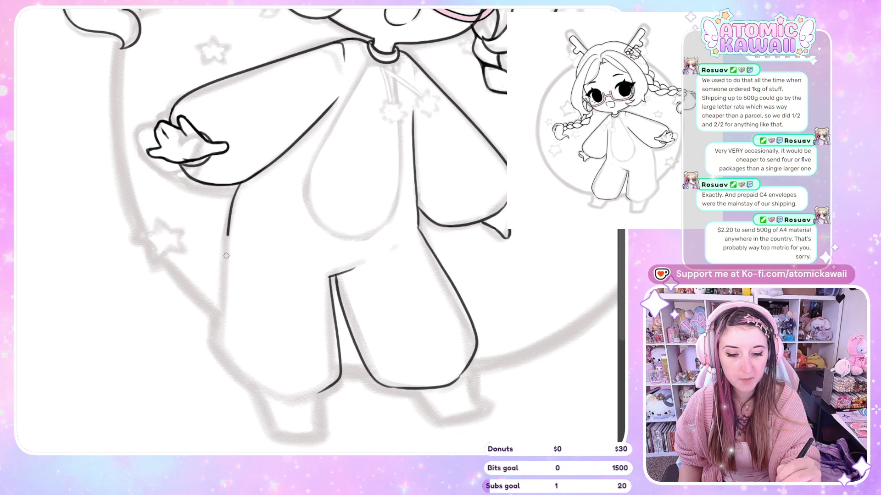
mouse_move(223, 281)
mouse_down()
mouse_move(220, 357)
mouse_move(261, 393)
mouse_up()
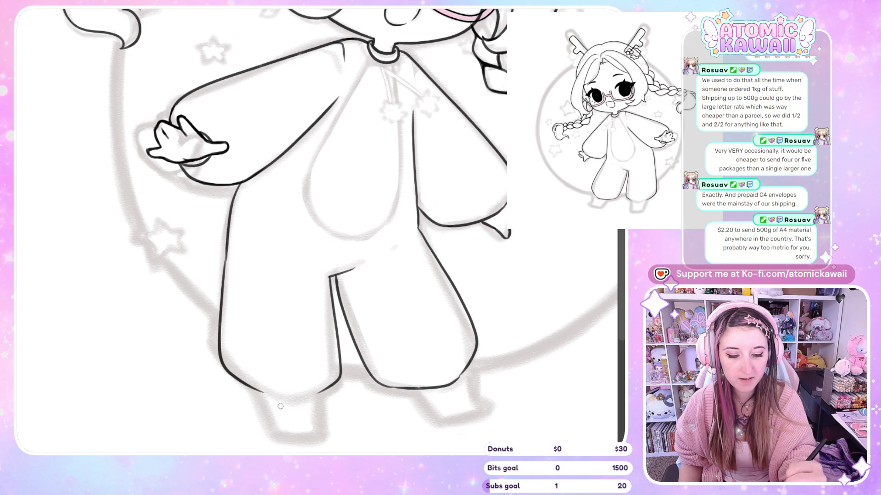
key(m)
drag(315, 397, 372, 391)
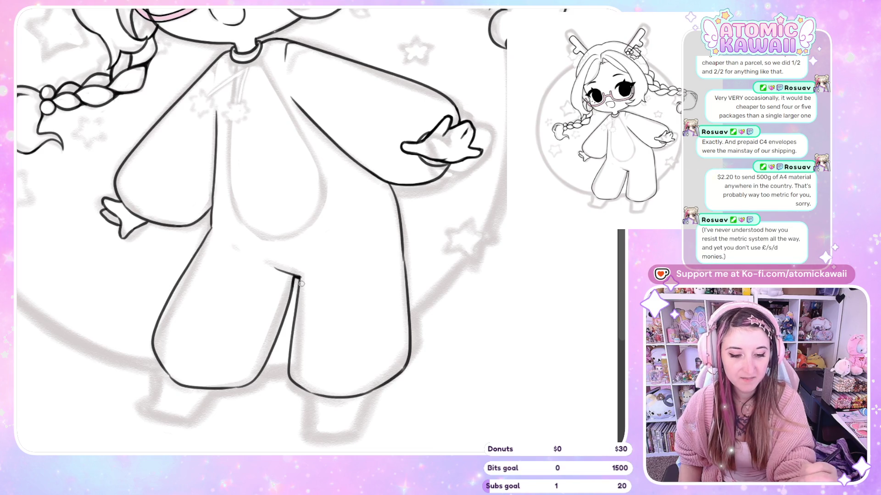
key(m)
mouse_move(229, 185)
mouse_down()
mouse_move(244, 181)
mouse_move(238, 191)
mouse_up()
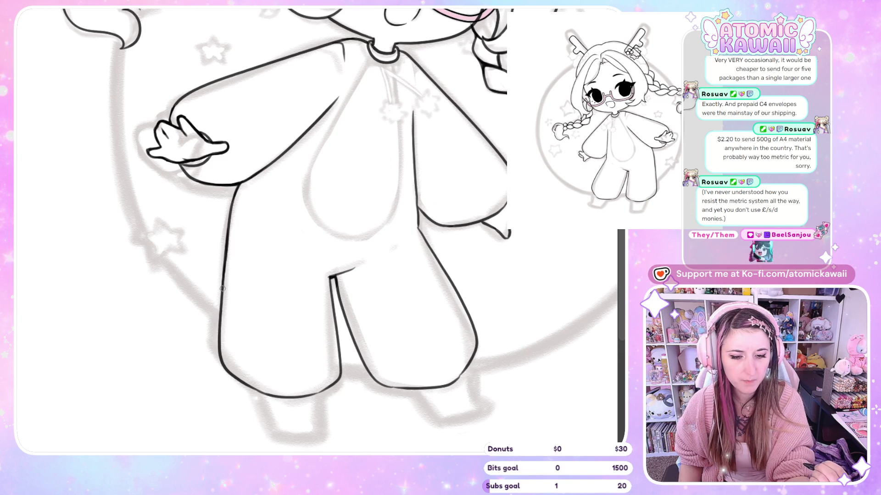
Step: Draw the inner leg line between the legs and a short stroke at the left foot
key(m)
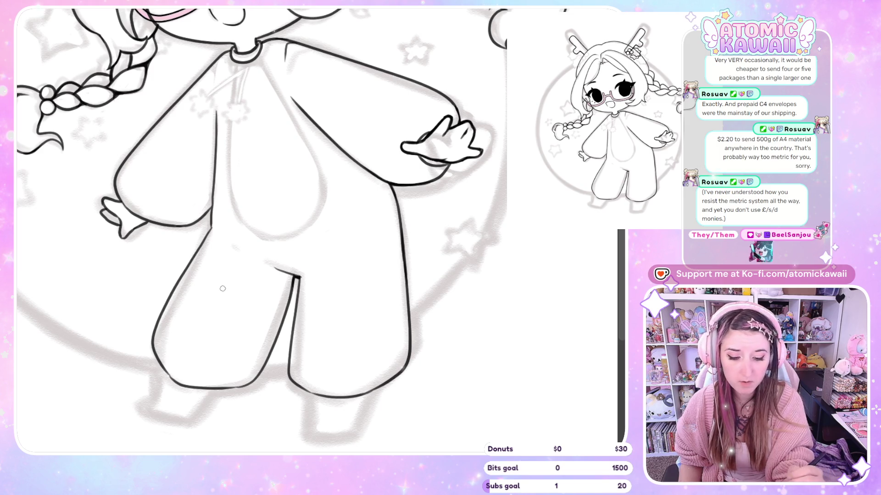
key(m)
key(m)
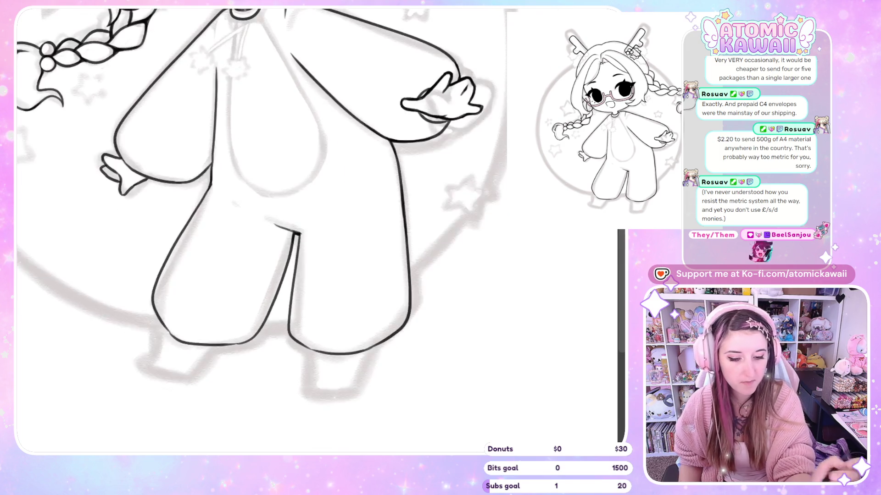
key(m)
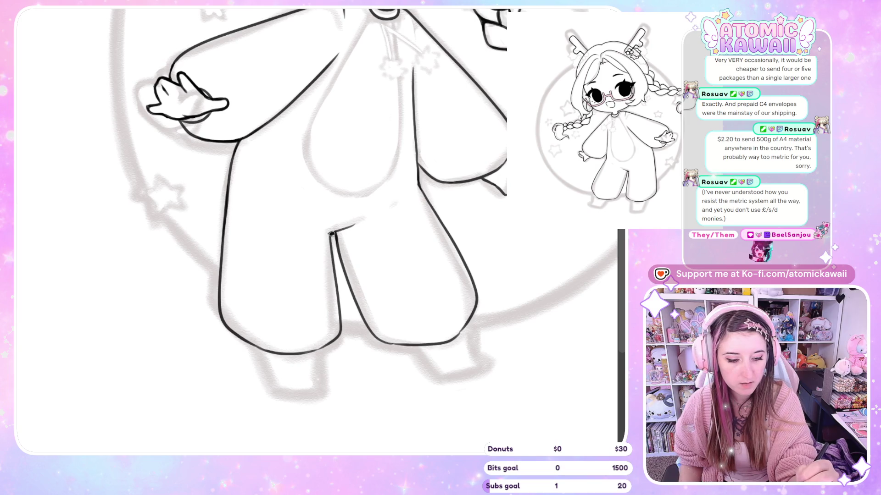
drag(333, 262, 336, 278)
key(ctrl+z)
drag(330, 231, 340, 334)
key(m)
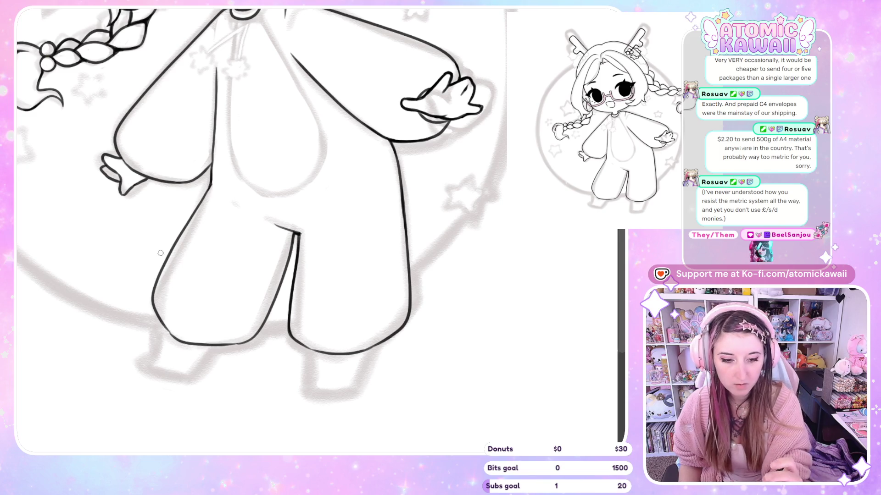
key(m)
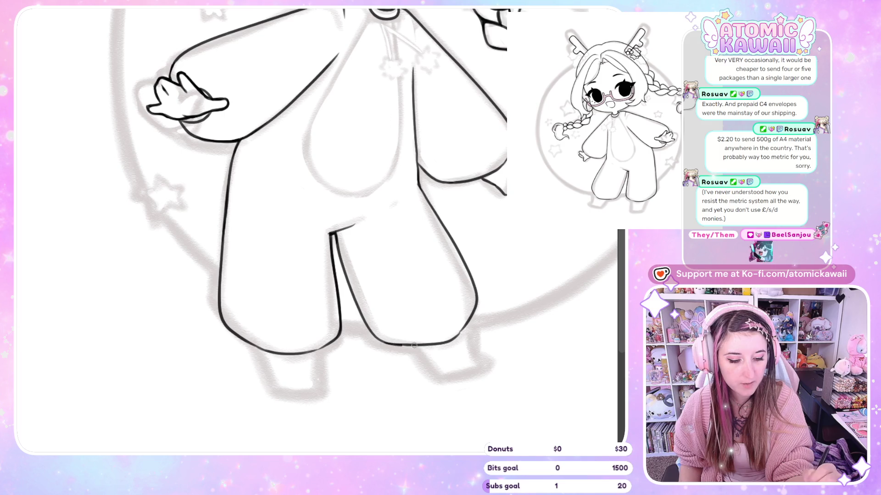
key(m)
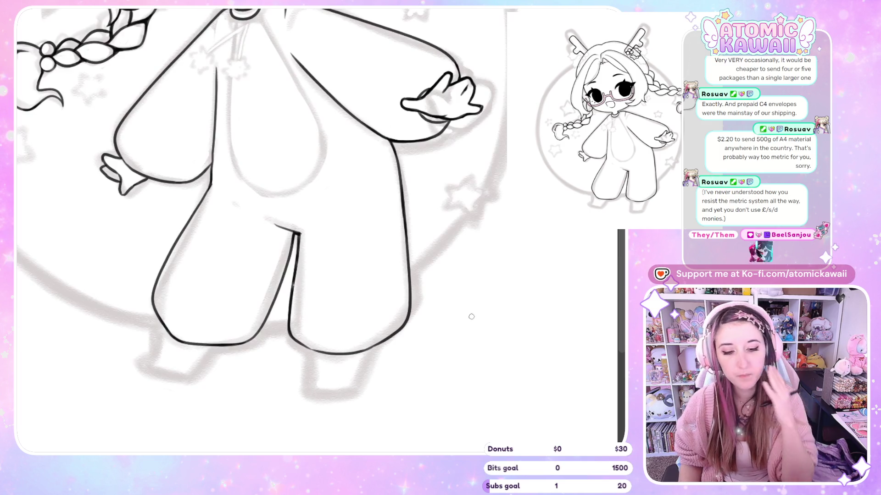
key(m)
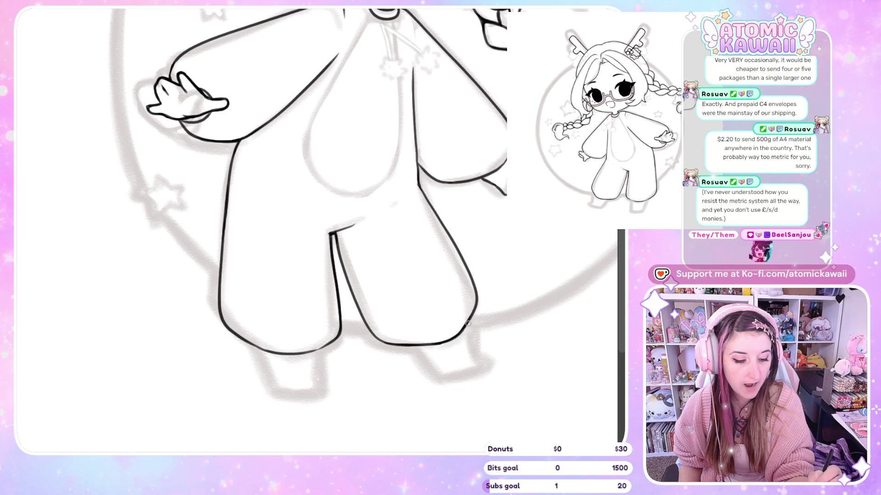
key(m)
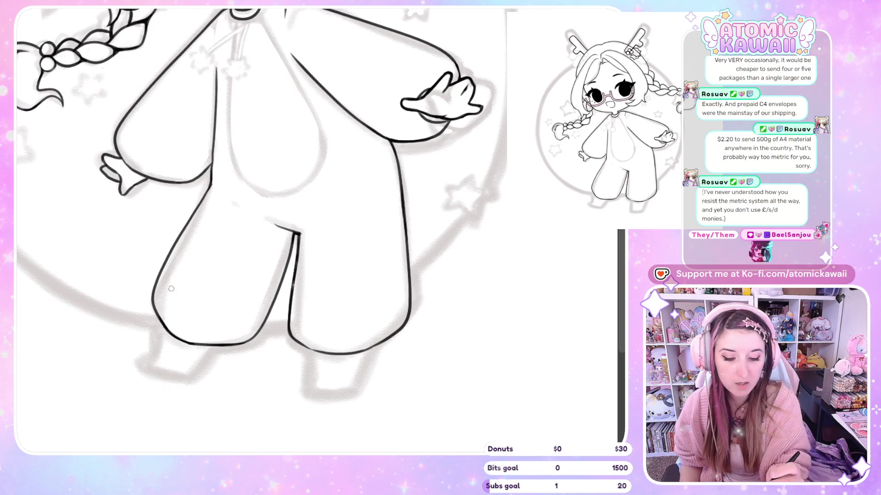
drag(166, 333, 165, 345)
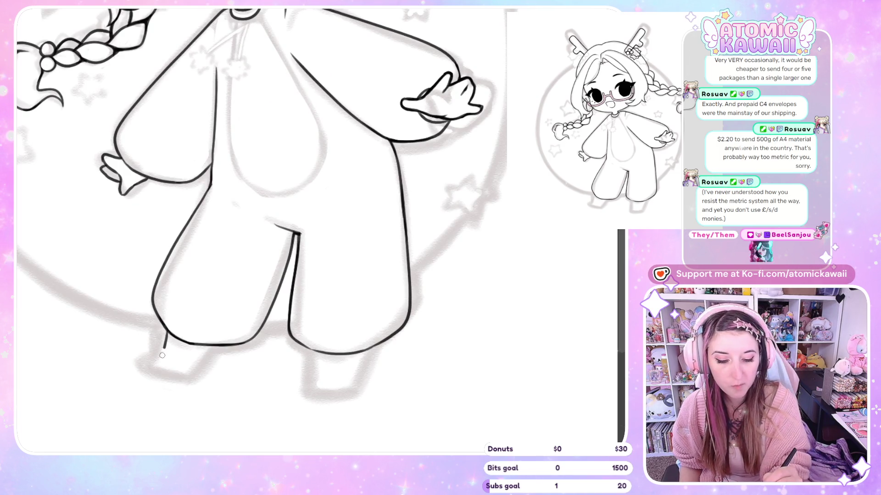
Step: Ink the left foot outline, the right foot's outer edge and the left leg's bottom hem
key(ctrl+z)
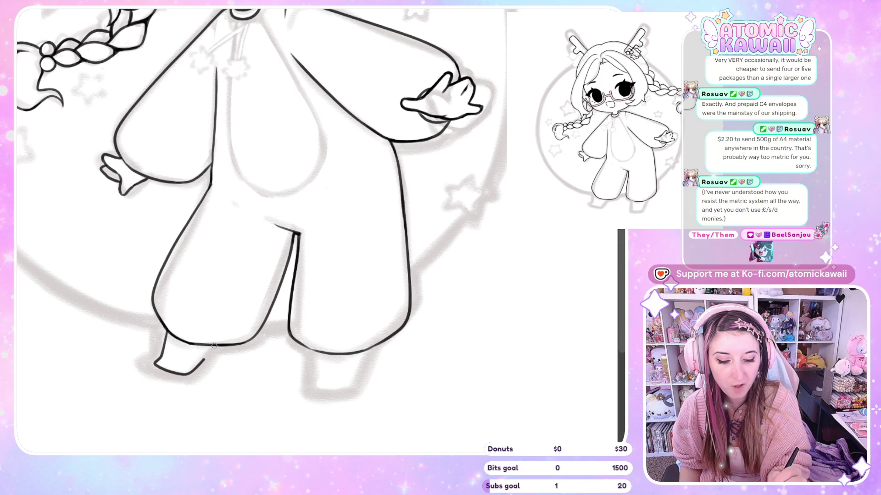
key(m)
mouse_move(261, 351)
mouse_down()
mouse_move(281, 393)
mouse_move(322, 352)
mouse_up()
key(m)
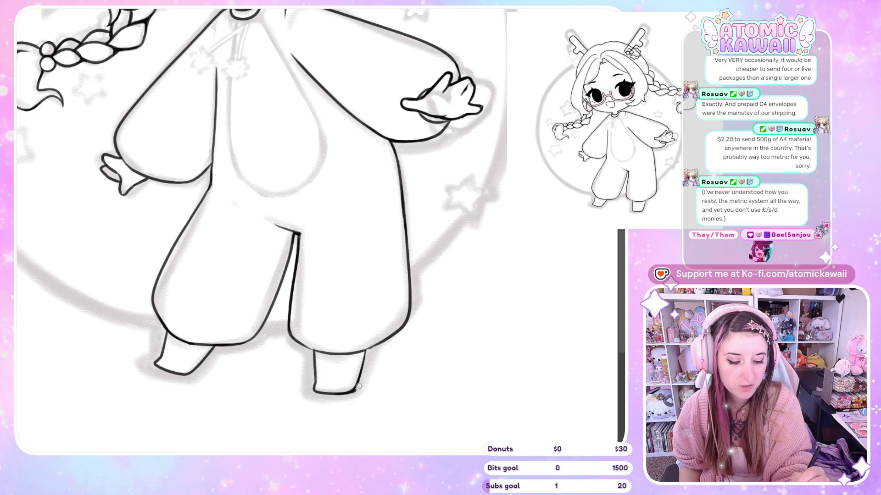
drag(356, 389, 367, 349)
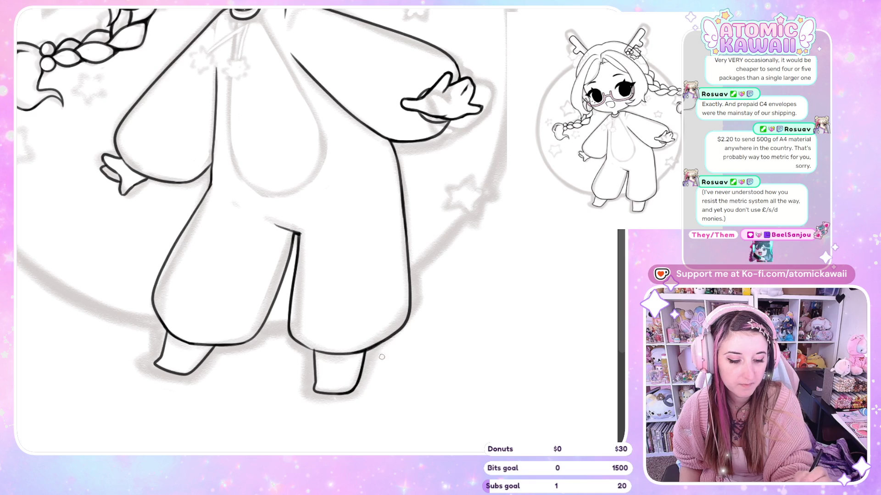
key(m)
drag(291, 354, 330, 343)
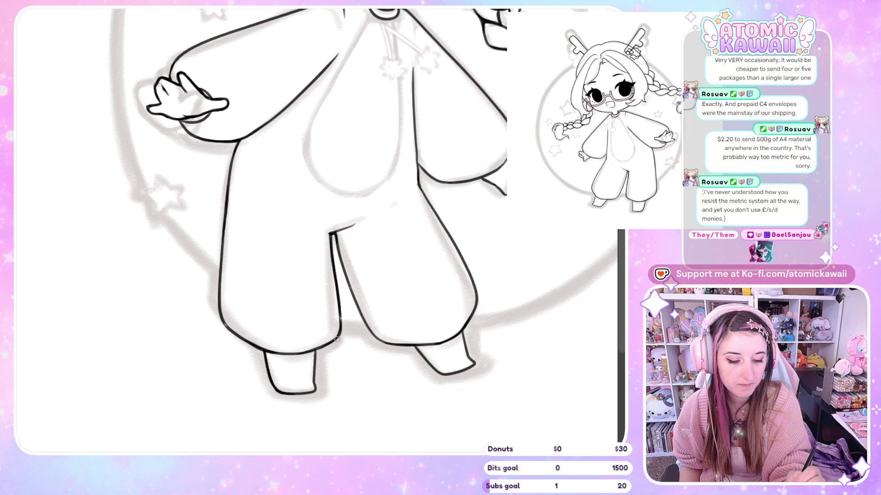
key(m)
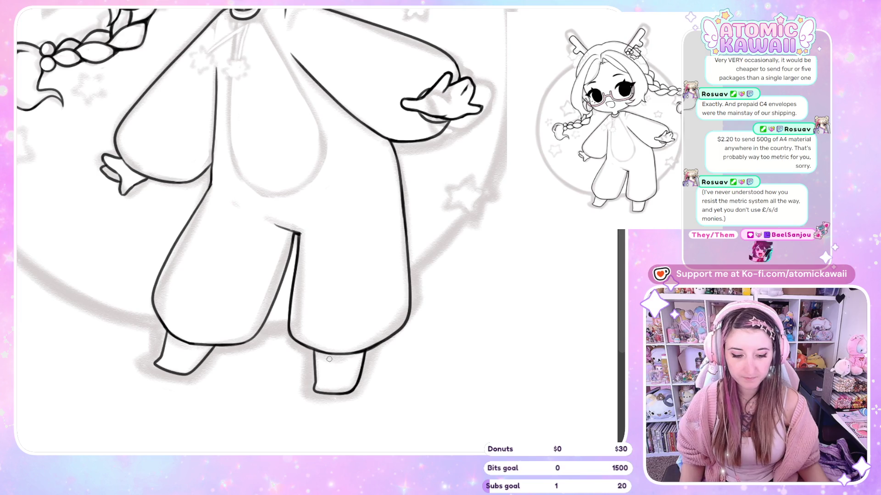
Step: Ink a first line from the collar down the belly, plus the belly's left curve
scroll(329, 359, down, 1)
scroll(607, 237, down, 3)
scroll(415, 148, up, 4)
key(m)
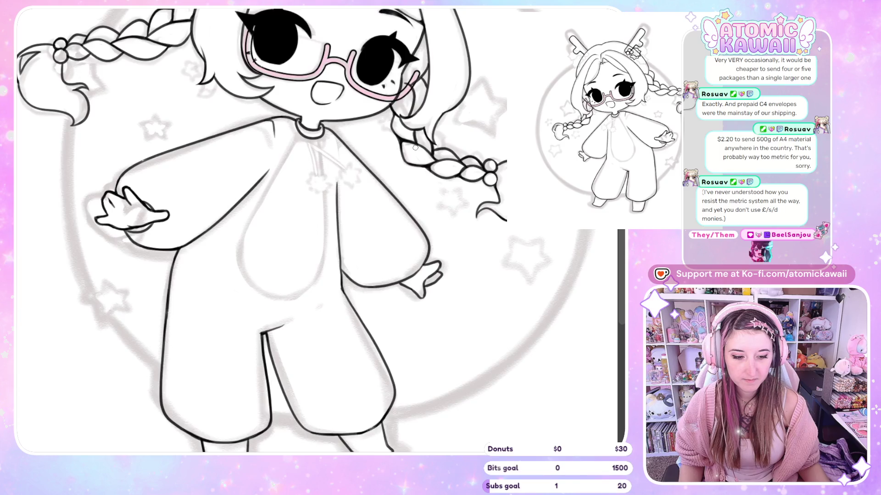
key(m)
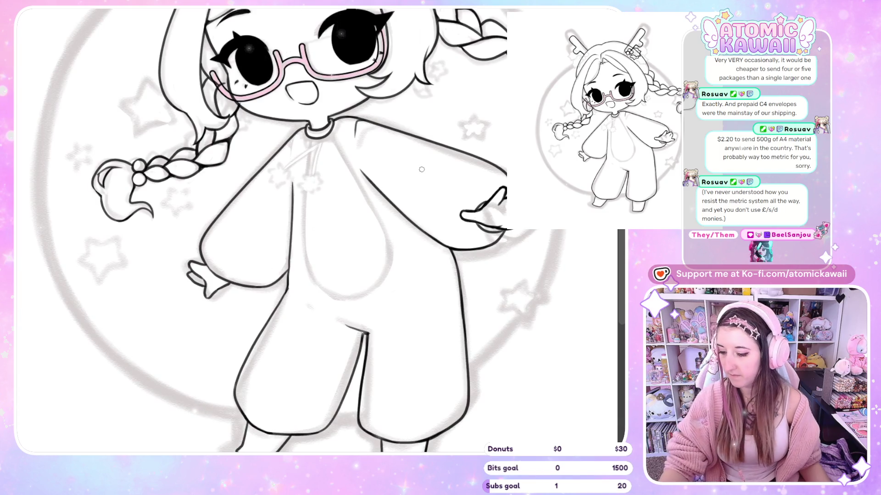
scroll(395, 123, up, 2)
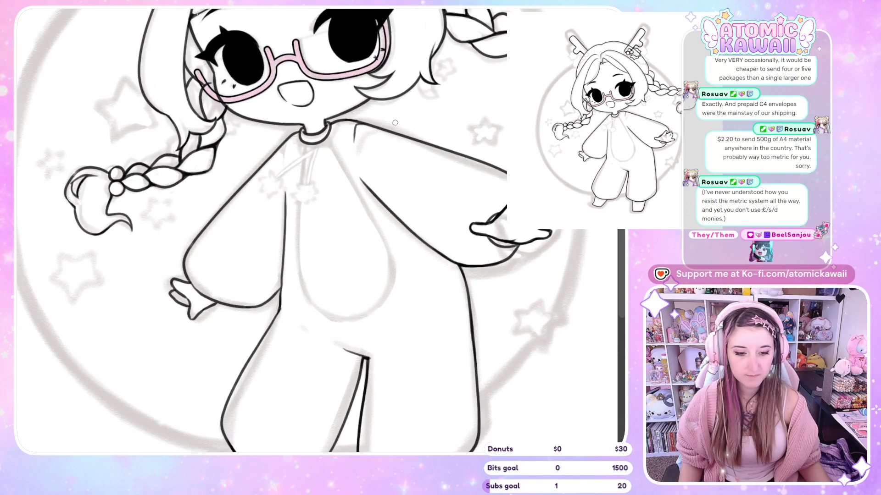
scroll(395, 123, up, 2)
scroll(315, 21, up, 2)
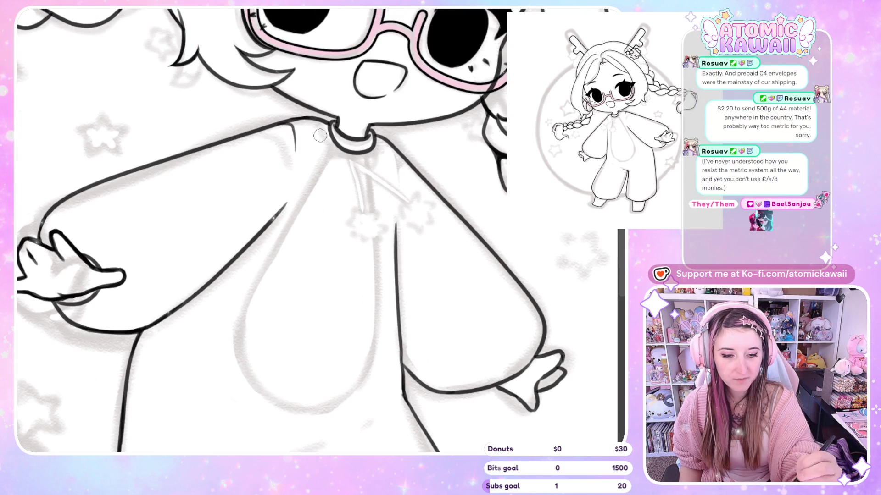
key(m)
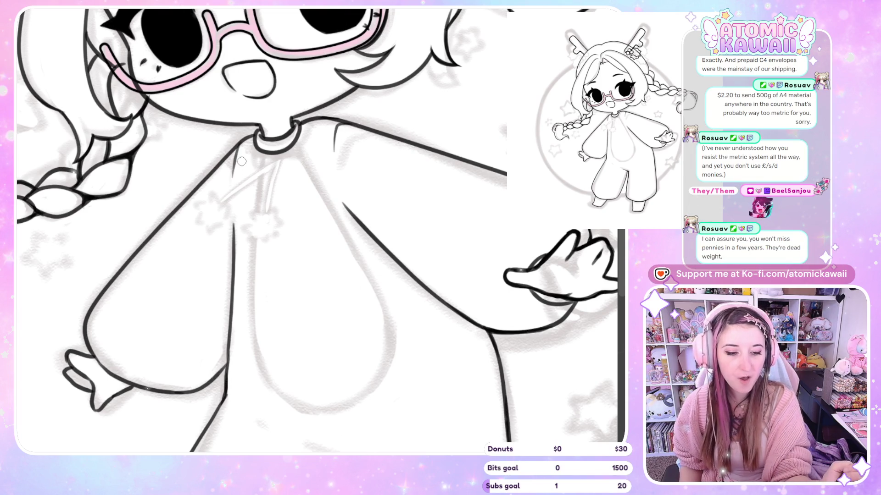
scroll(283, 79, down, 3)
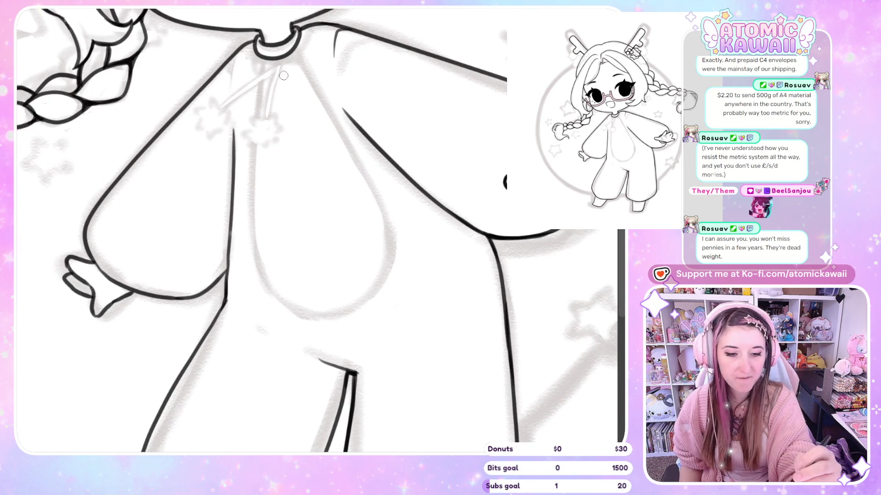
mouse_move(263, 62)
mouse_down()
mouse_move(256, 241)
mouse_move(304, 321)
mouse_up()
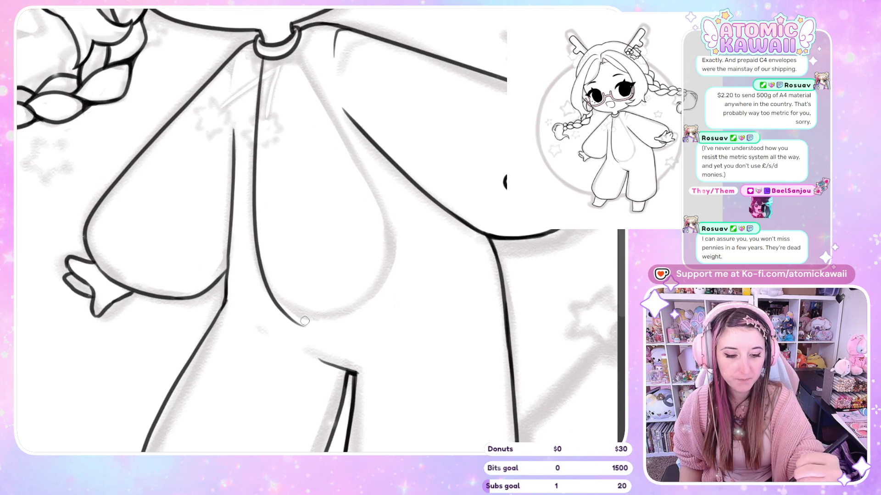
key(h)
mouse_move(332, 49)
mouse_down()
mouse_move(279, 140)
mouse_move(235, 271)
mouse_move(263, 310)
mouse_up()
Step: Redraw the belly's left curve and the front line from the collar, retrying several times
key(ctrl+z)
mouse_move(337, 45)
mouse_down()
mouse_move(250, 198)
mouse_move(277, 318)
mouse_move(371, 317)
mouse_up()
key(h)
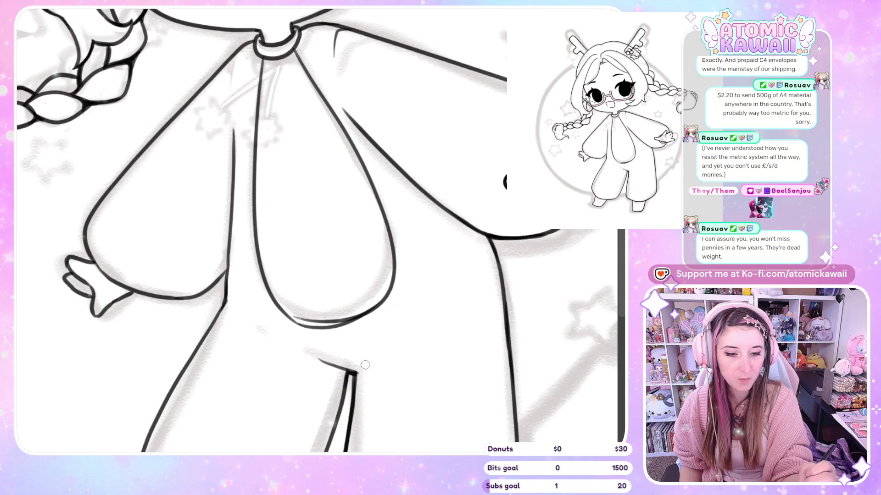
key(h)
key(h)
key(ctrl+z)
key(ctrl+z)
key(ctrl+z)
mouse_move(260, 69)
mouse_down()
mouse_move(247, 195)
mouse_move(277, 301)
mouse_move(305, 316)
mouse_up()
key(h)
mouse_move(336, 54)
mouse_down()
mouse_move(246, 222)
mouse_move(274, 311)
mouse_move(327, 317)
mouse_up()
key(ctrl+z)
key(h)
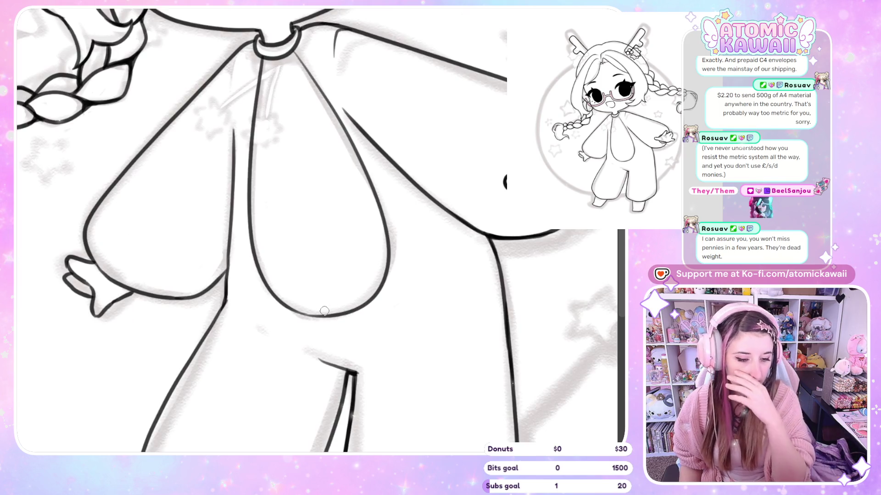
Step: Ink the short lines below the collar and join the lower belly curve to the front line
drag(298, 56, 337, 117)
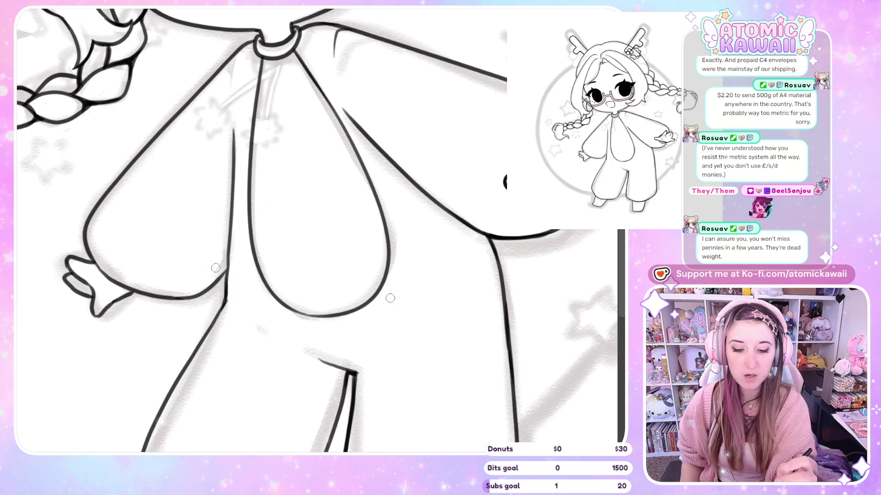
drag(190, 297, 228, 259)
key(ctrl+z)
drag(206, 291, 229, 246)
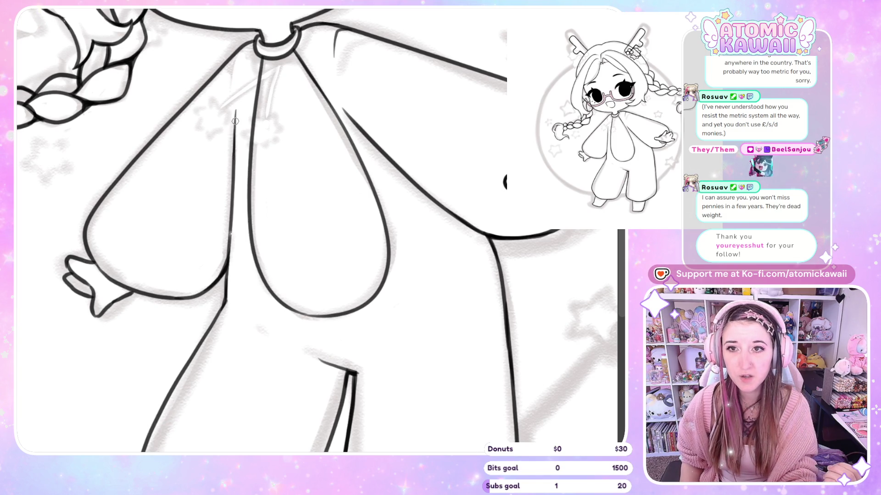
key(m)
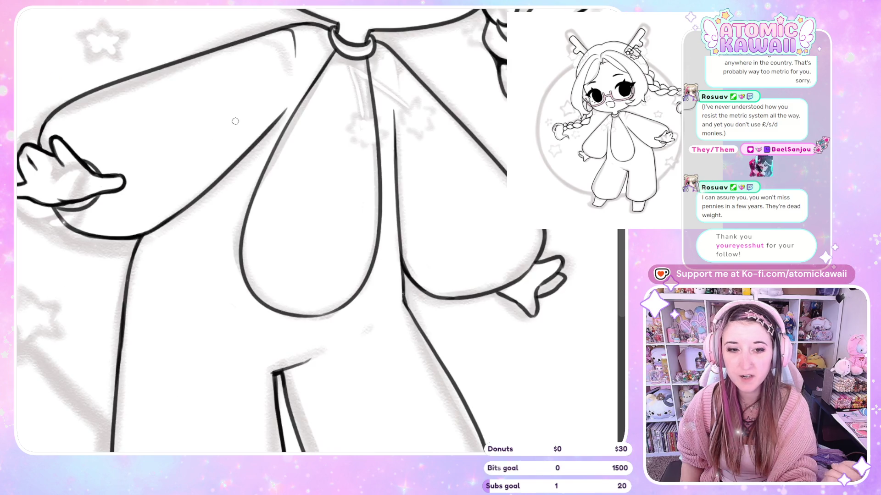
drag(396, 57, 397, 78)
key(m)
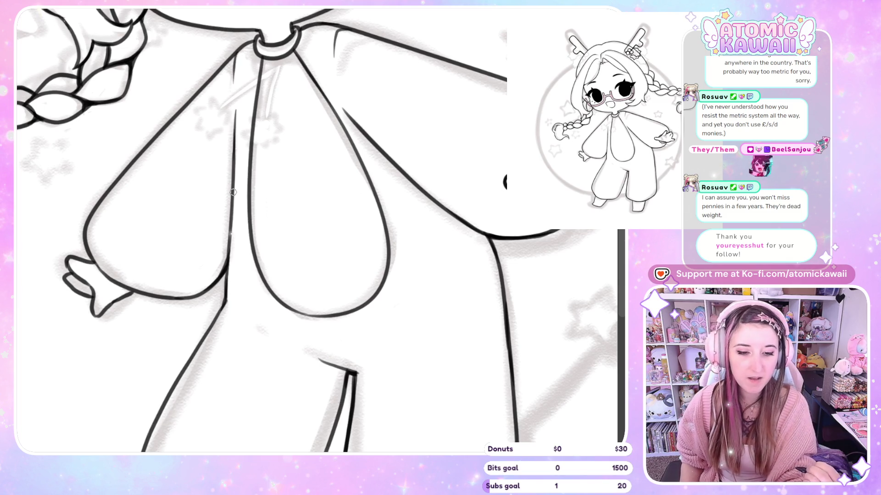
key(m)
key(m)
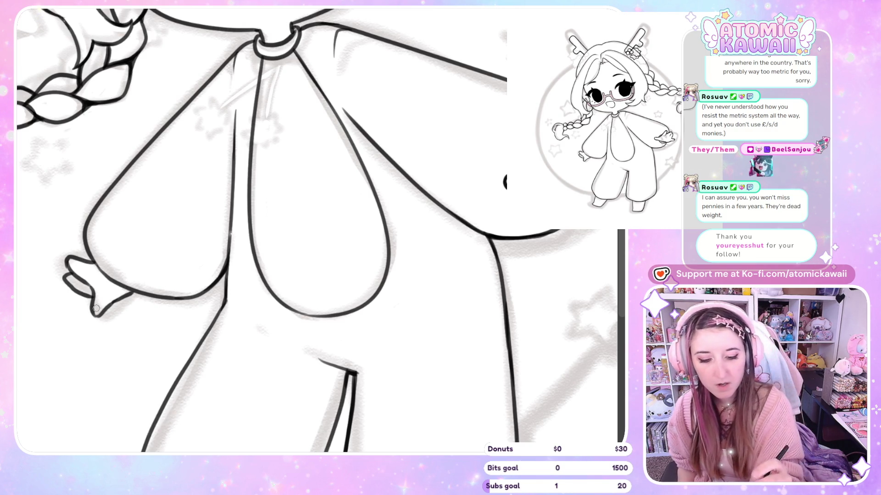
Step: Ink the hand's lower finger line, then zoom out to view the whole character
drag(91, 311, 101, 316)
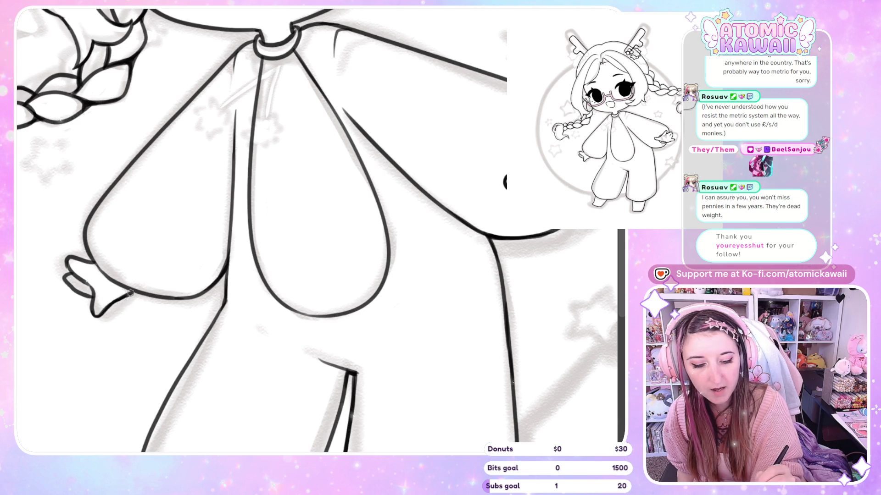
key(h)
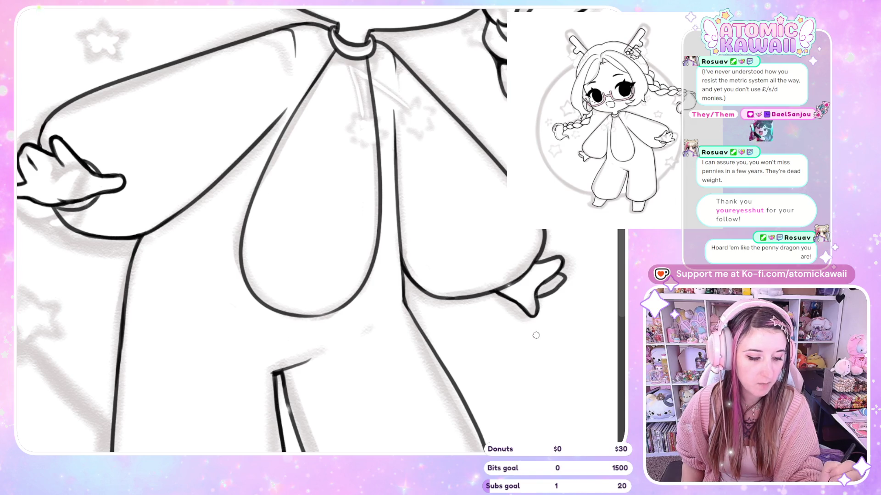
key(m)
key(m)
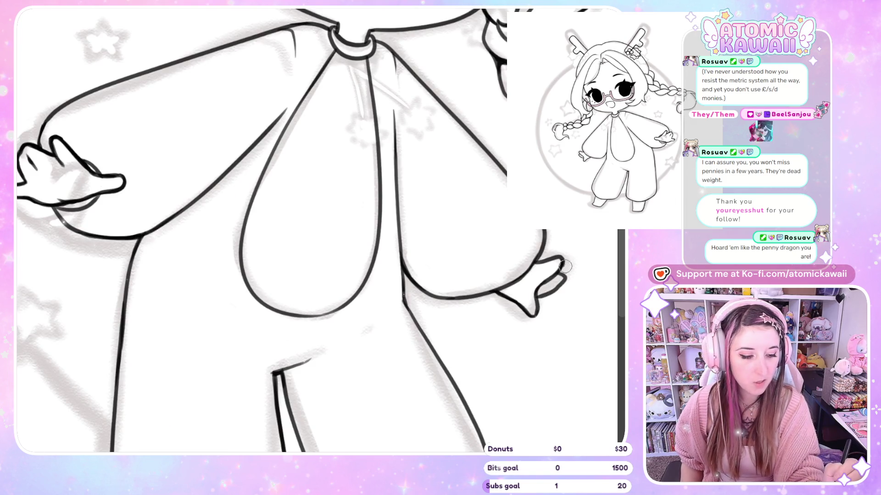
key(m)
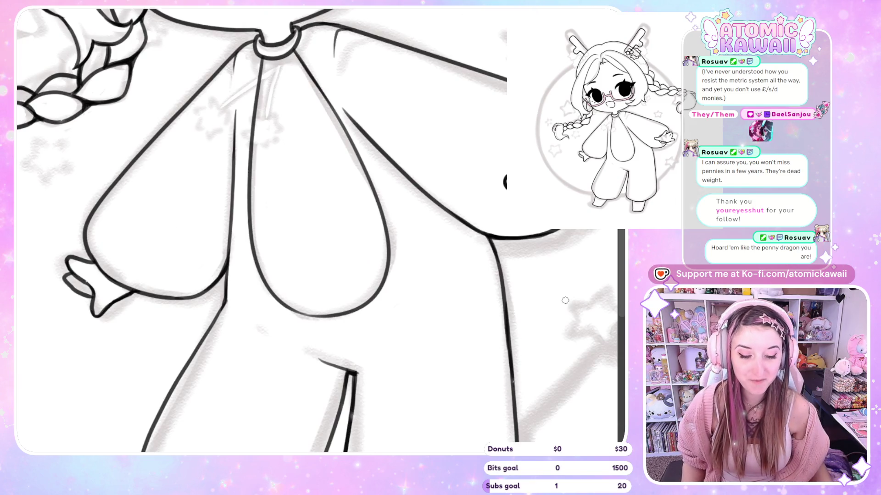
key(2)
key(m)
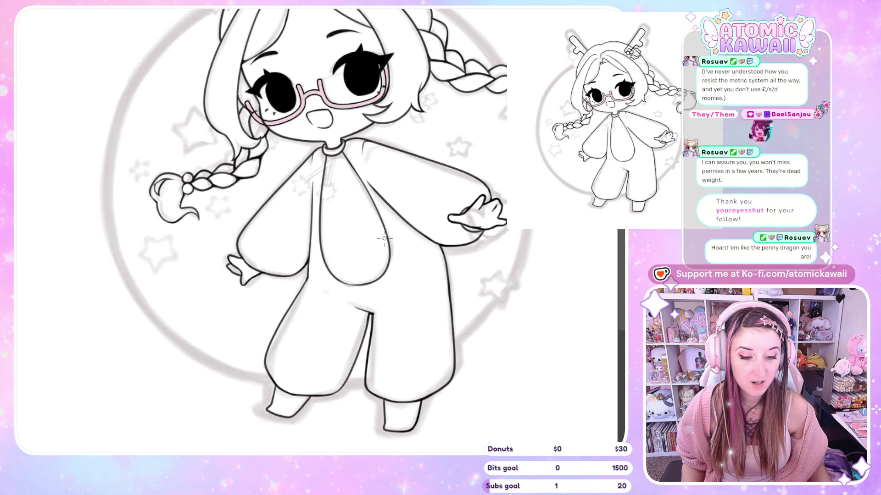
key(ctrl+minus)
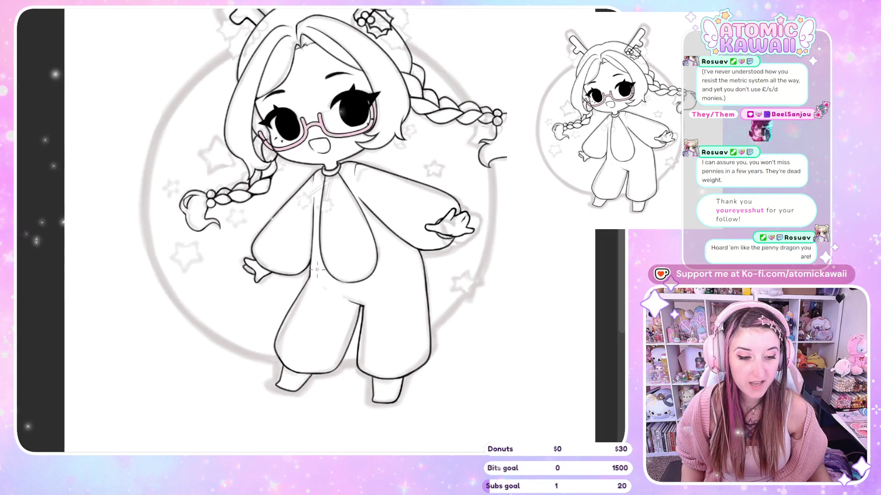
key(ctrl+0)
scroll(411, 140, up, 1)
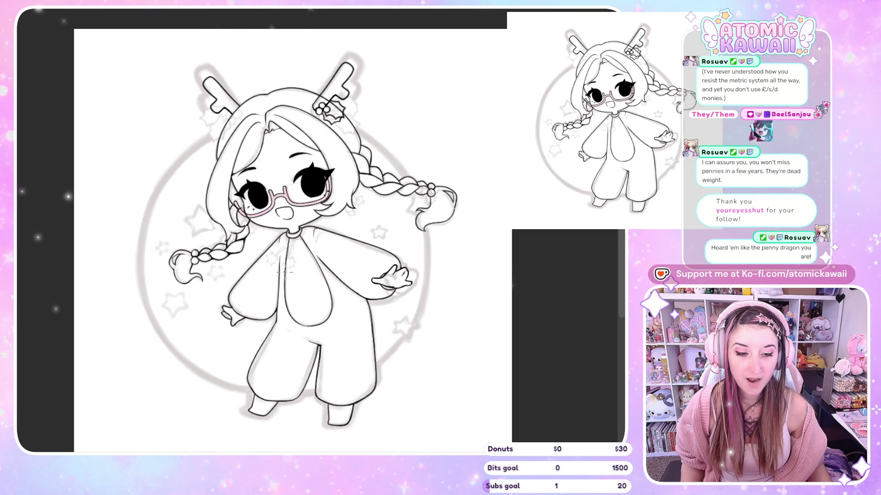
scroll(225, 183, up, 3)
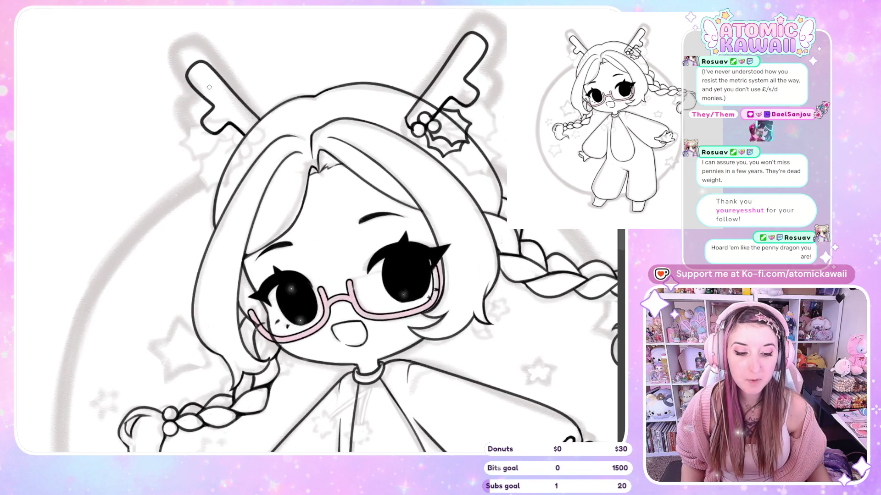
scroll(209, 116, down, 2)
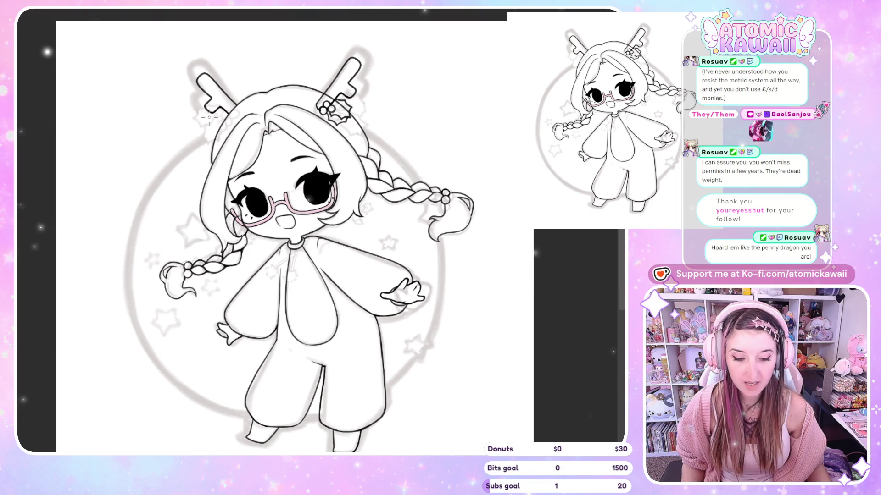
scroll(312, 282, up, 3)
scroll(312, 282, up, 1)
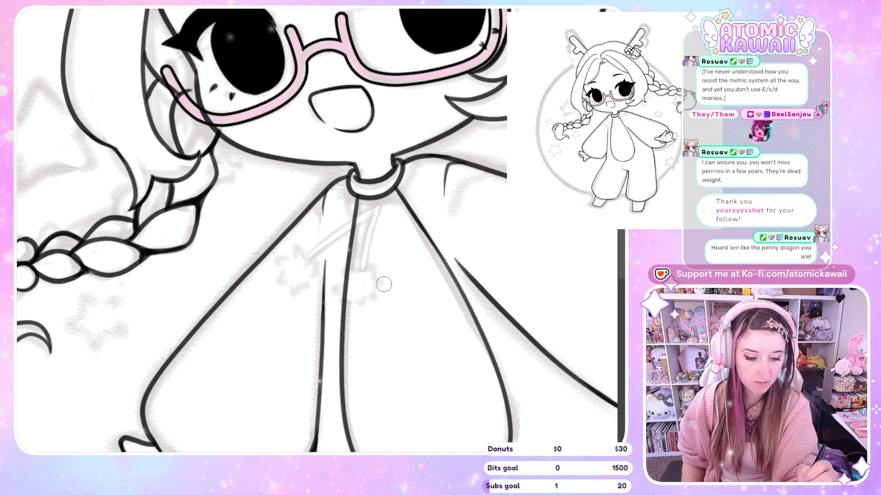
mouse_move(388, 264)
mouse_down()
mouse_move(396, 277)
mouse_move(378, 314)
mouse_up()
key(ctrl+z)
drag(390, 216, 379, 285)
key(ctrl+z)
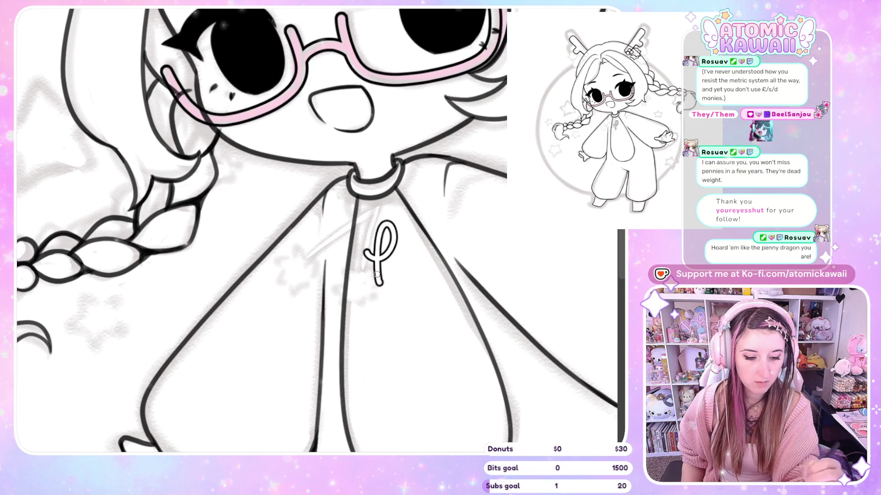
key(ctrl+z)
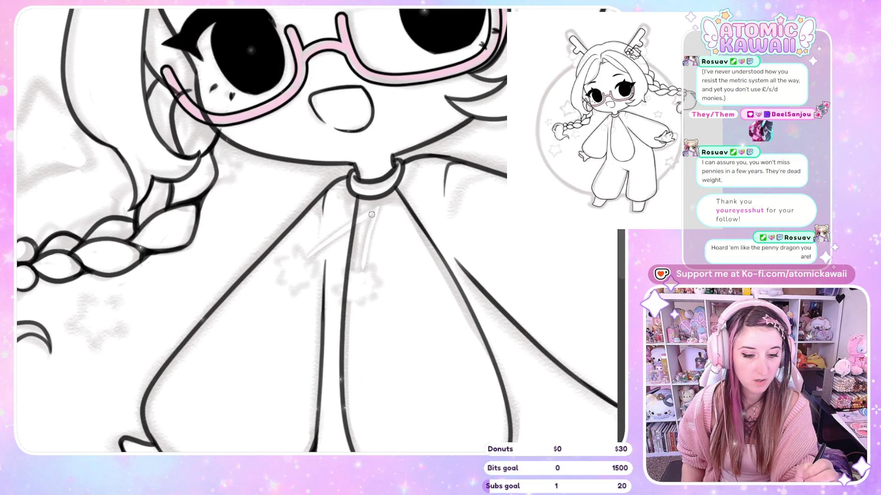
mouse_move(354, 188)
mouse_down()
mouse_move(345, 197)
mouse_move(354, 214)
mouse_move(397, 180)
mouse_move(405, 204)
mouse_move(379, 202)
mouse_up()
key(ctrl+z)
key(ctrl+z)
key(ctrl+z)
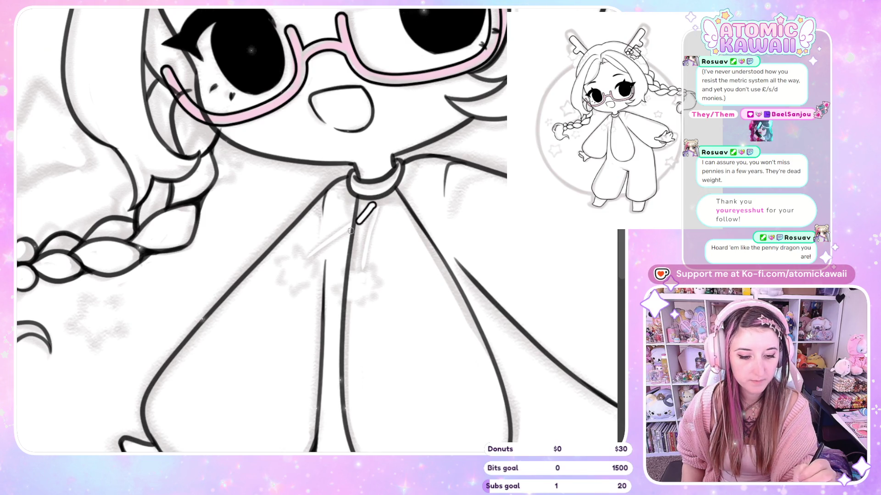
drag(372, 199, 301, 281)
key(ctrl+z)
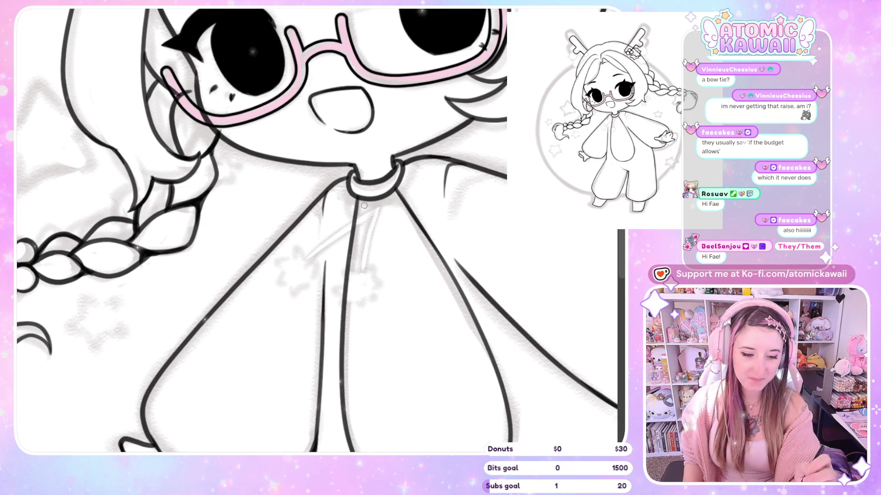
Step: Ink two drawstring cords hanging from the collar, redrawing them until they sit straight
drag(361, 201, 310, 262)
key(ctrl+z)
drag(363, 201, 309, 261)
drag(362, 199, 371, 234)
key(ctrl+z)
drag(362, 200, 366, 274)
key(ctrl+z)
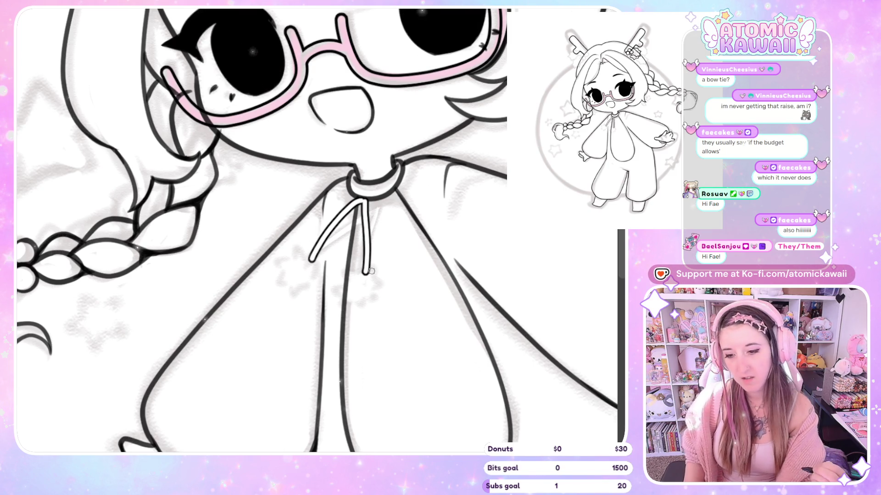
key(ctrl+z)
key(ctrl+z)
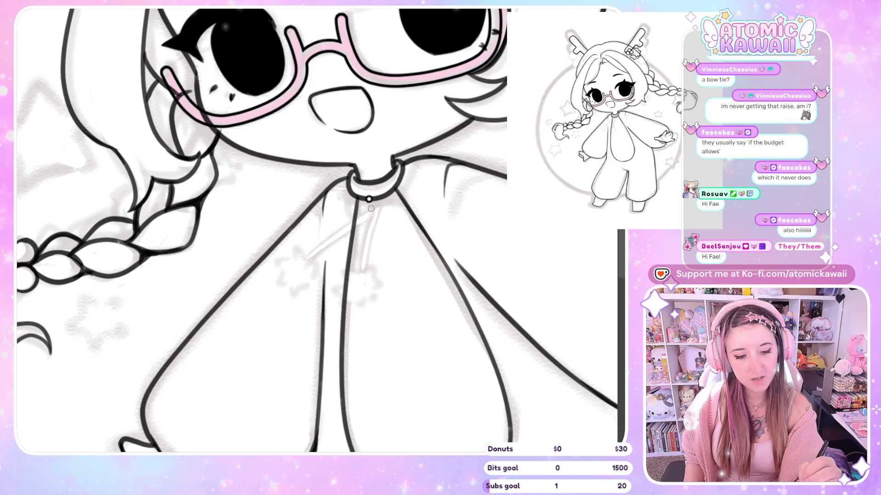
drag(369, 202, 295, 274)
drag(371, 200, 366, 289)
key(ctrl+z)
drag(373, 201, 368, 283)
key(h)
key(h)
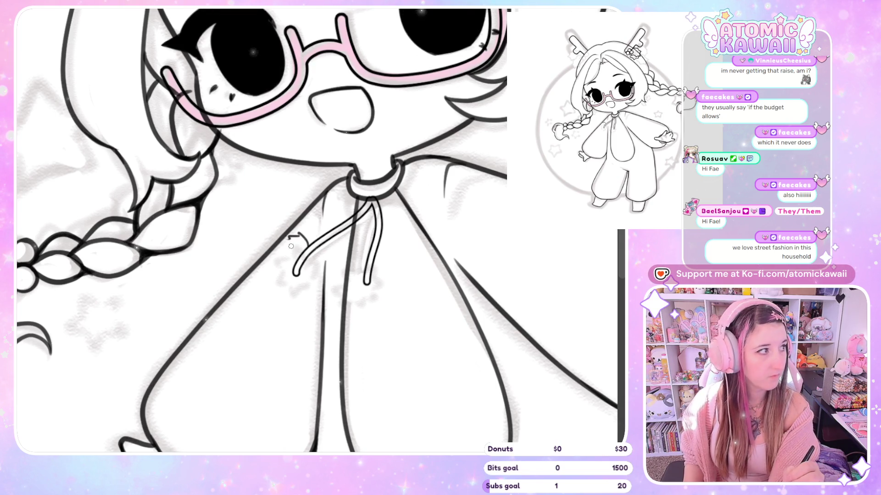
Step: Add short fuzzy dashes around the right pompom at the drawstring end
key(ctrl+z)
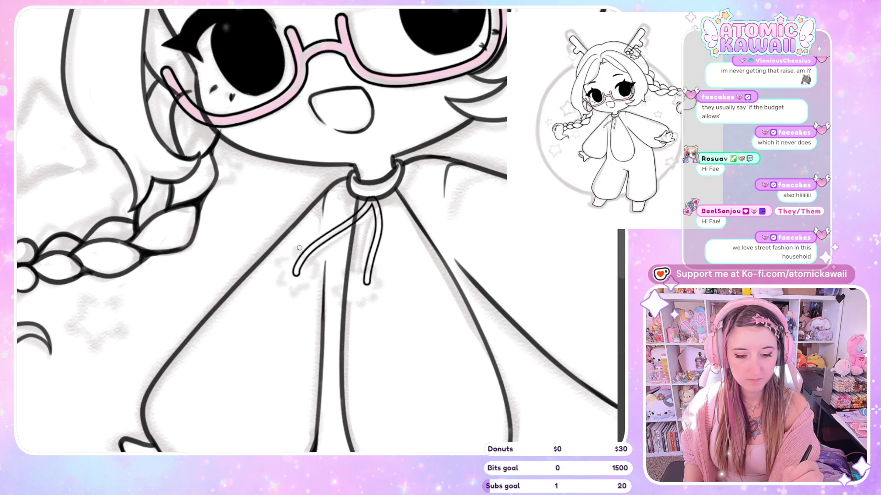
drag(296, 245, 277, 252)
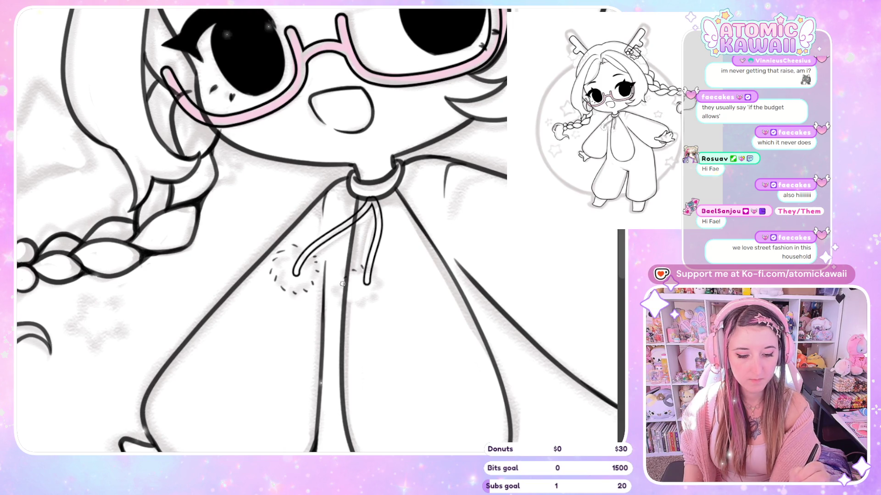
drag(347, 300, 380, 303)
drag(383, 293, 384, 277)
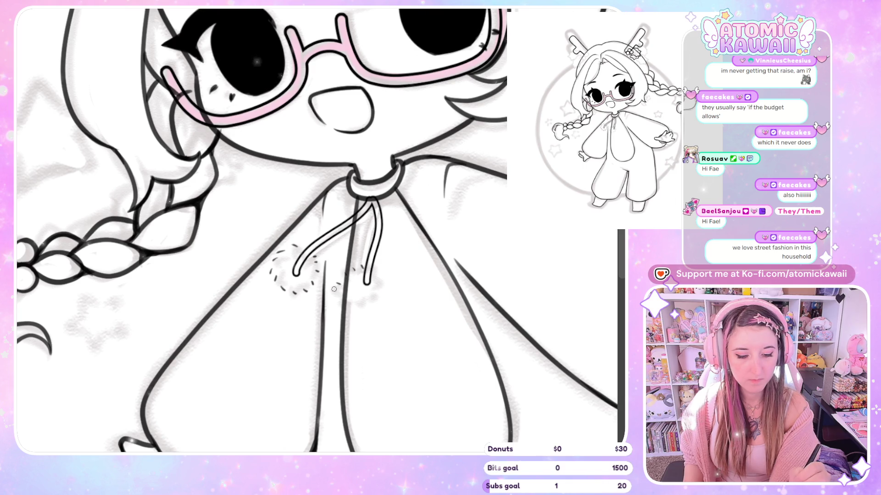
mouse_move(334, 289)
mouse_down()
mouse_move(350, 316)
mouse_move(379, 302)
mouse_up()
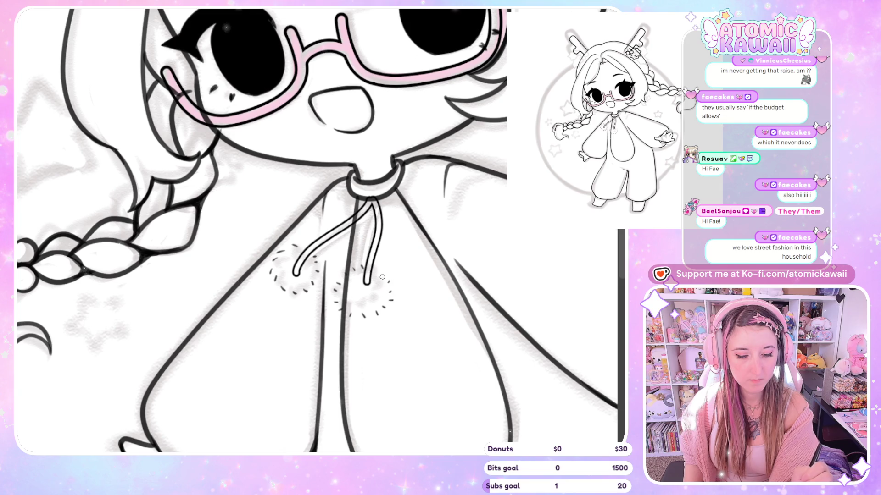
key(h)
key(h)
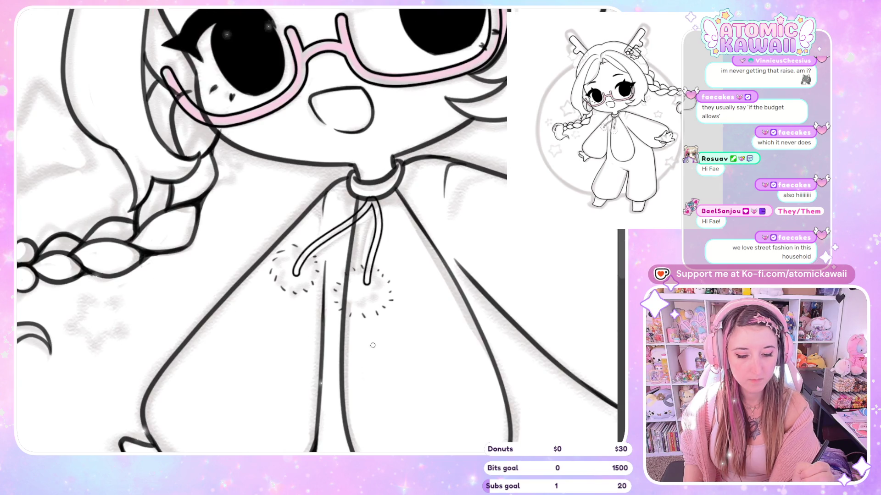
Step: Redo the right pompom's fuzz, round the left cord end, and darken the right pompom's outline
key(ctrl+z)
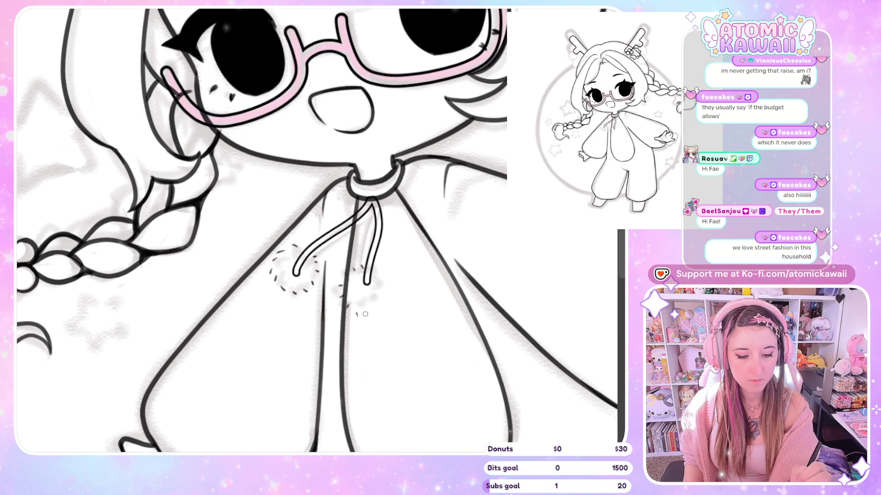
drag(381, 311, 392, 289)
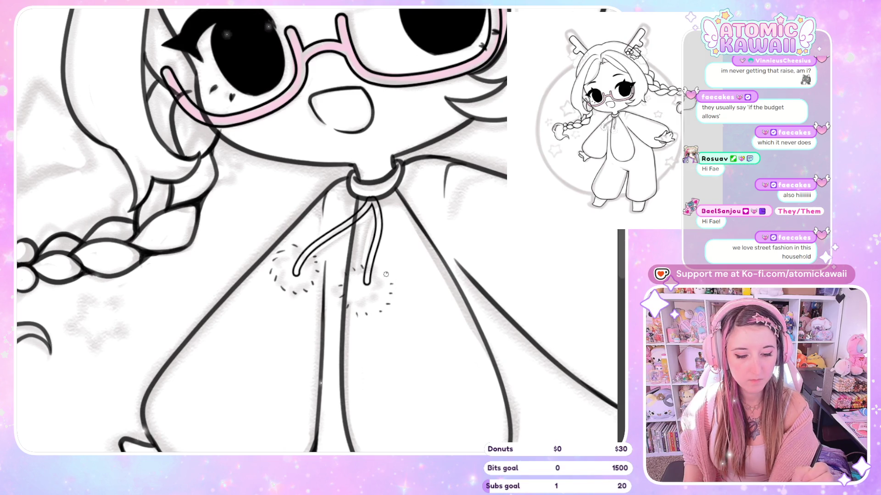
key(m)
key(m)
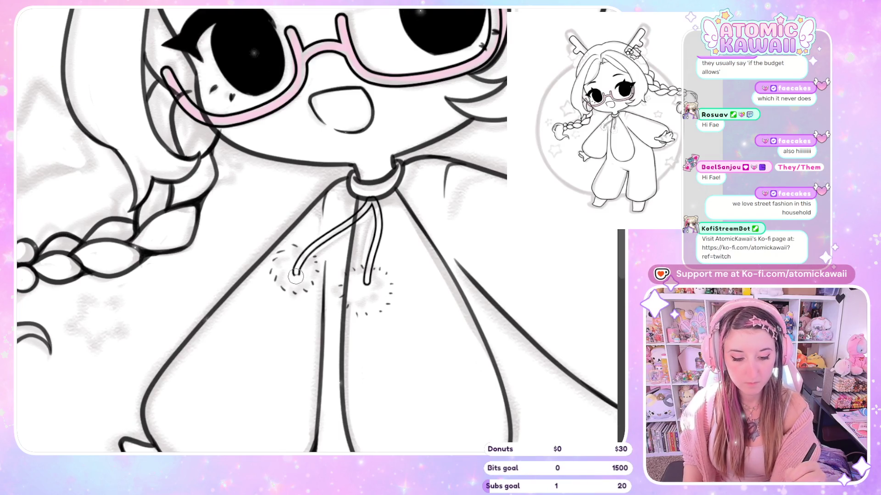
drag(295, 262, 299, 274)
mouse_move(366, 283)
mouse_down()
mouse_move(371, 275)
mouse_move(348, 293)
mouse_move(347, 277)
mouse_up()
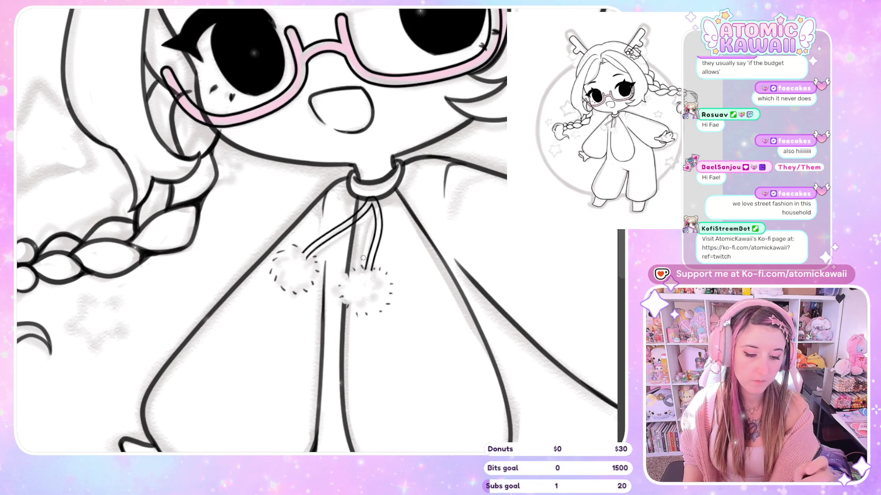
mouse_move(361, 267)
mouse_down()
mouse_move(344, 276)
mouse_move(339, 294)
mouse_up()
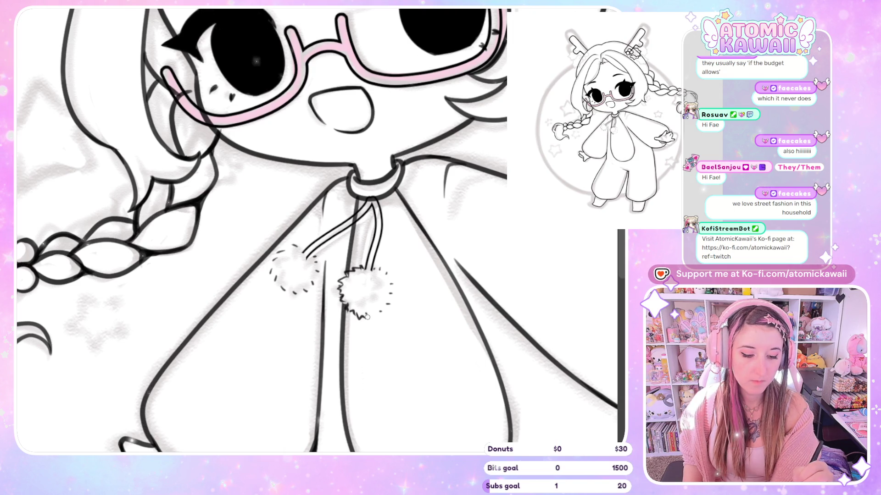
mouse_move(376, 315)
mouse_down()
mouse_move(391, 289)
mouse_move(378, 269)
mouse_up()
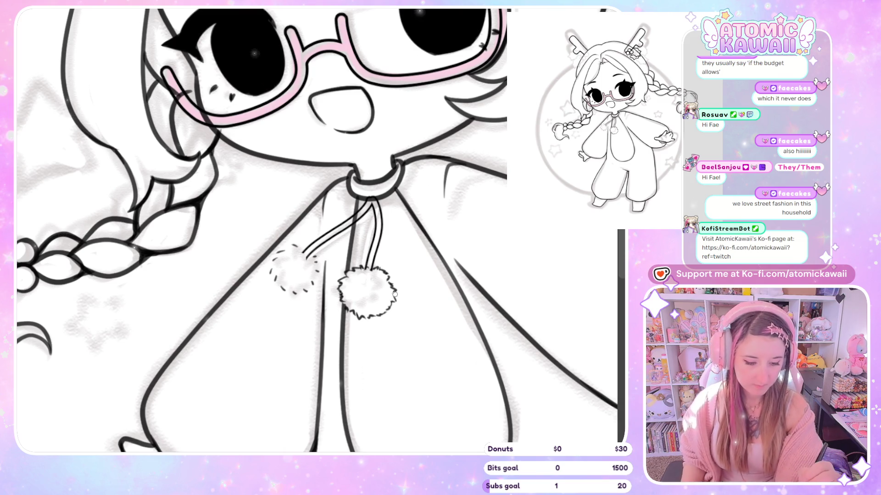
Step: Mirror and zoom the canvas repeatedly to check the finished pompoms
key(h)
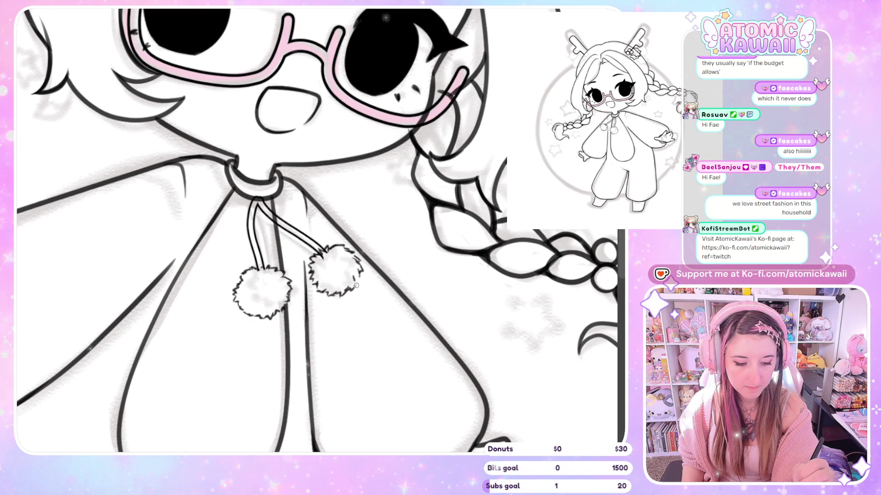
key(h)
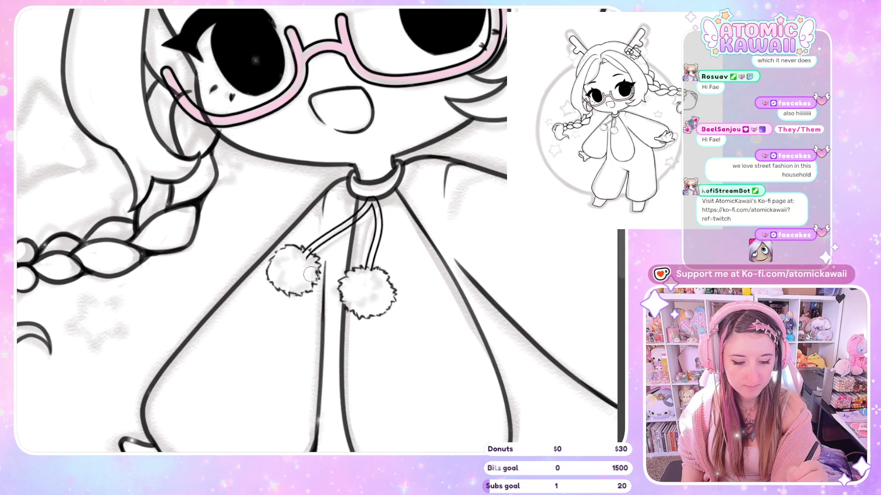
key(h)
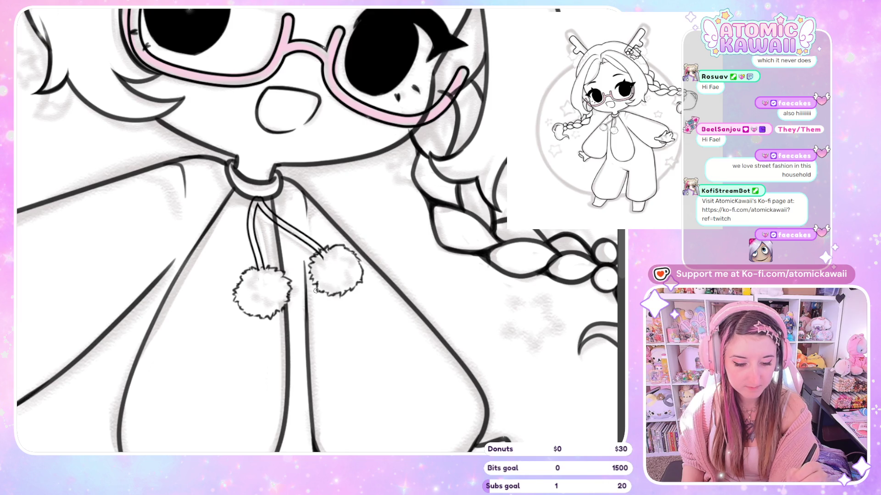
key(h)
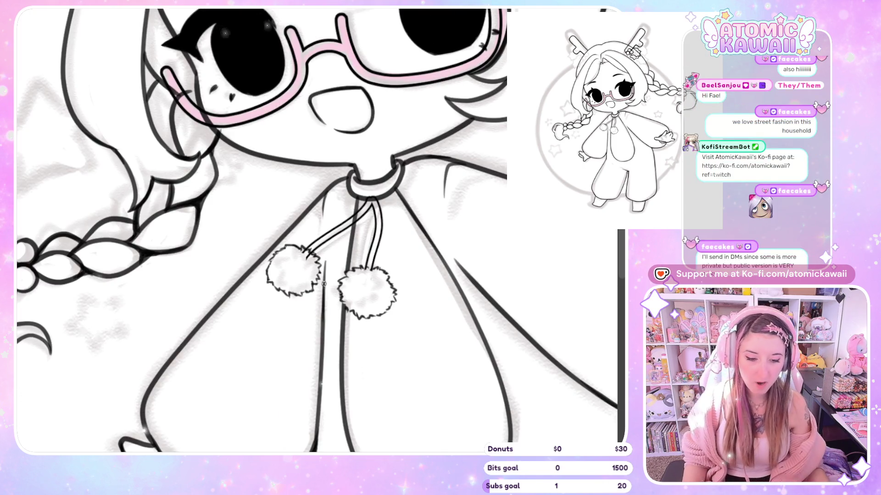
key(h)
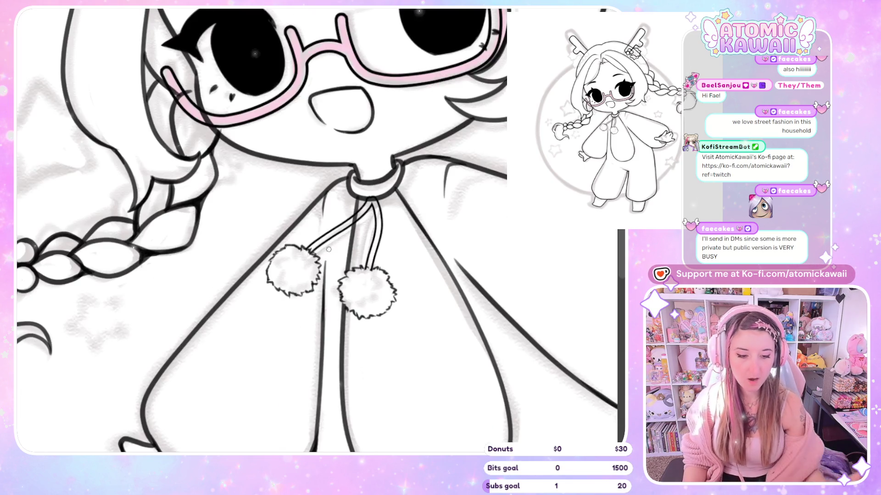
key(h)
key(ctrl+0)
key(h)
key(h)
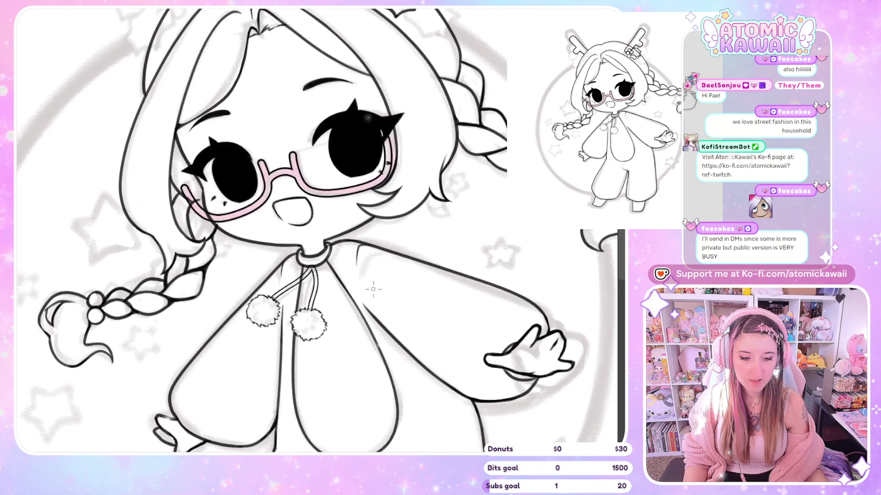
scroll(364, 300, up, 5)
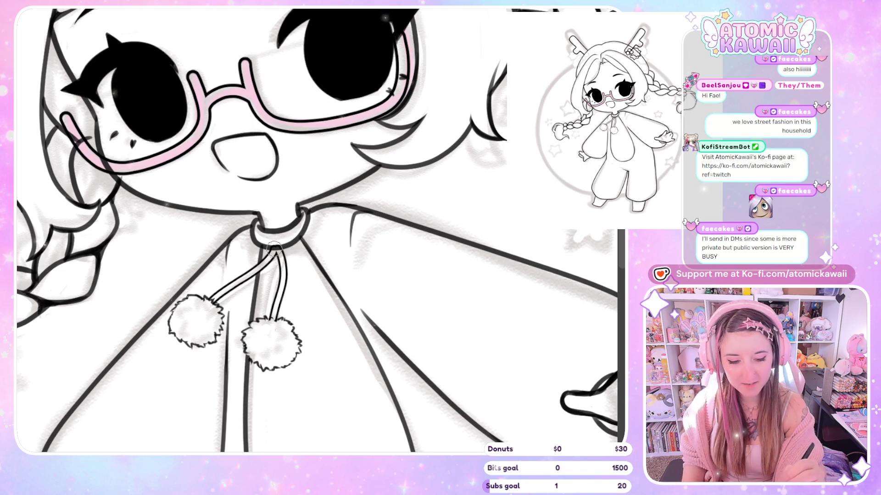
key(h)
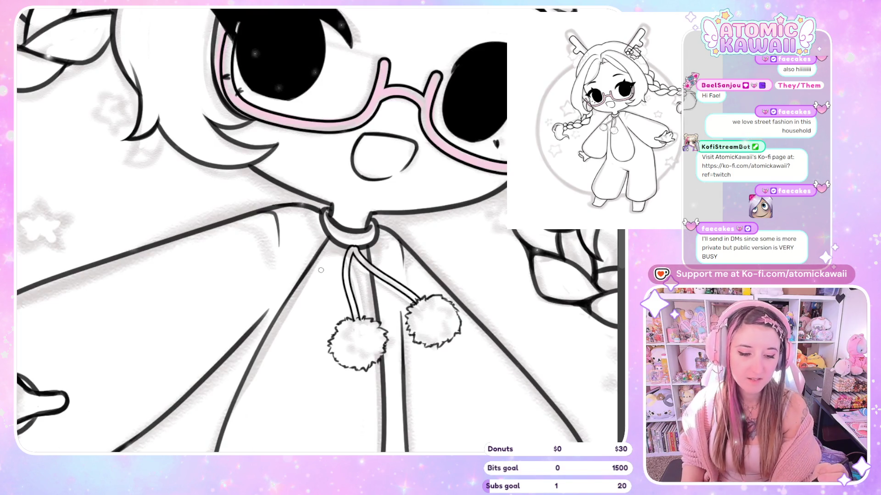
key(h)
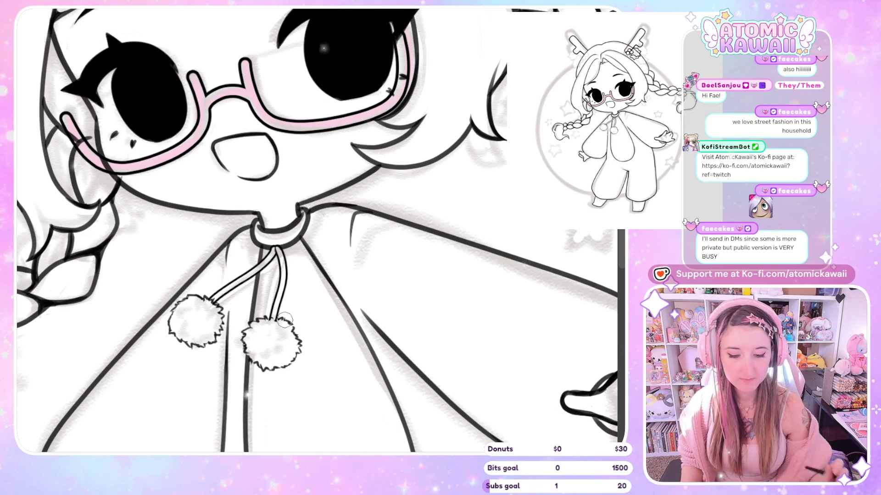
Step: Zoom out and flip the view to check the whole character and head
key(ctrl+0)
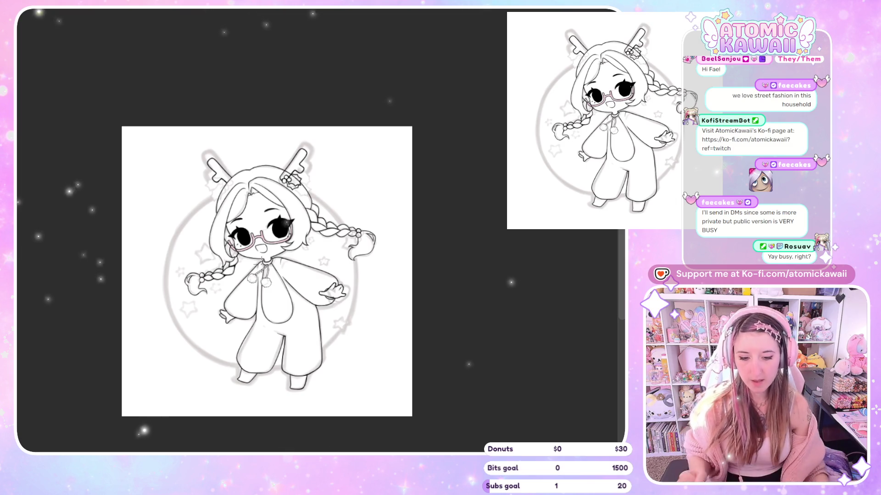
scroll(357, 201, up, 5)
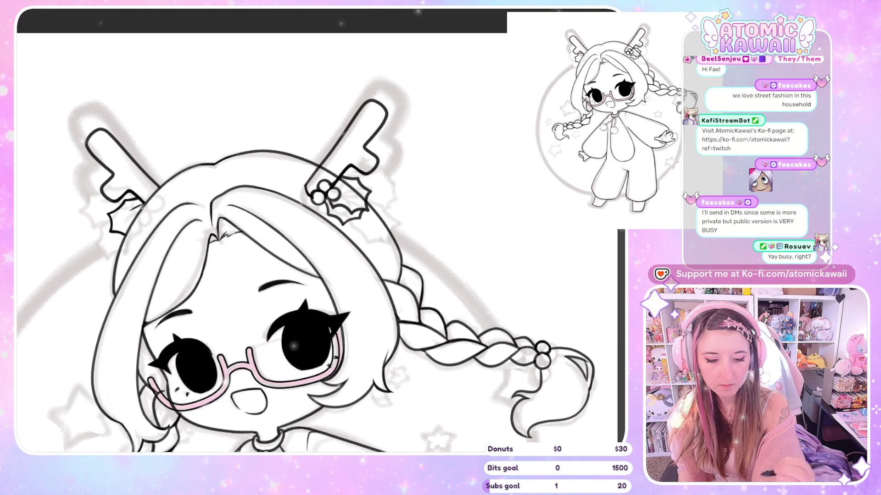
key(h)
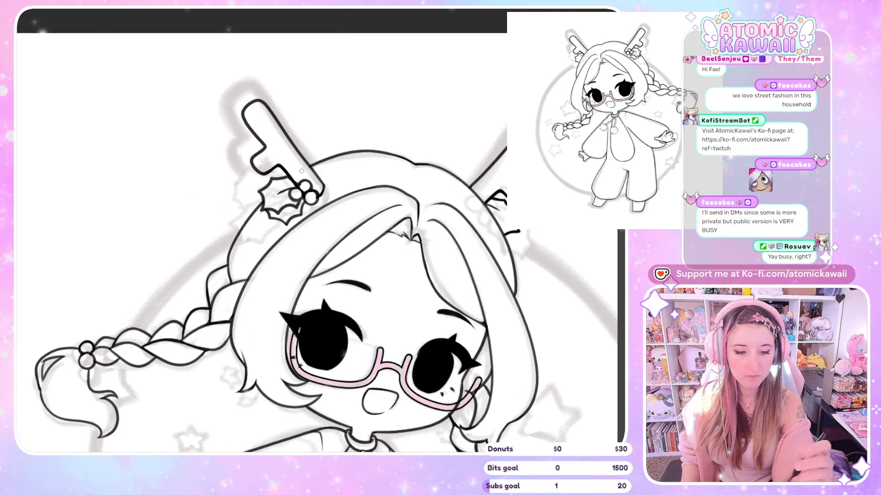
key(m)
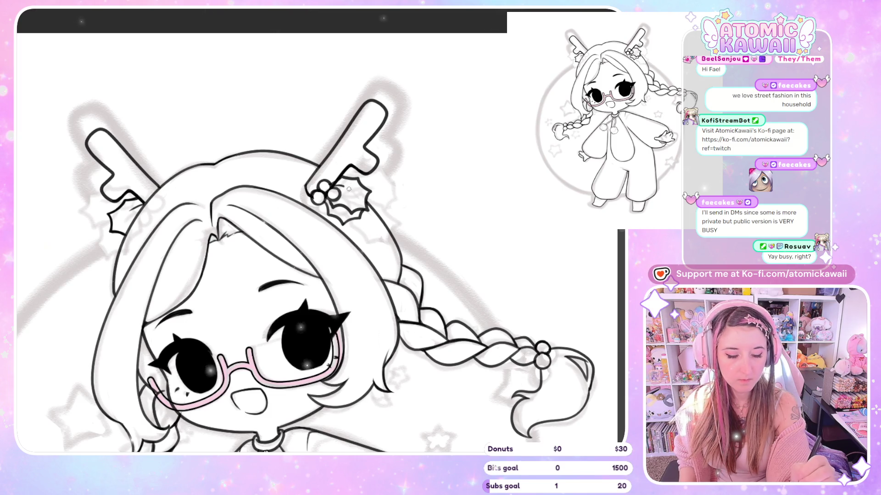
key(m)
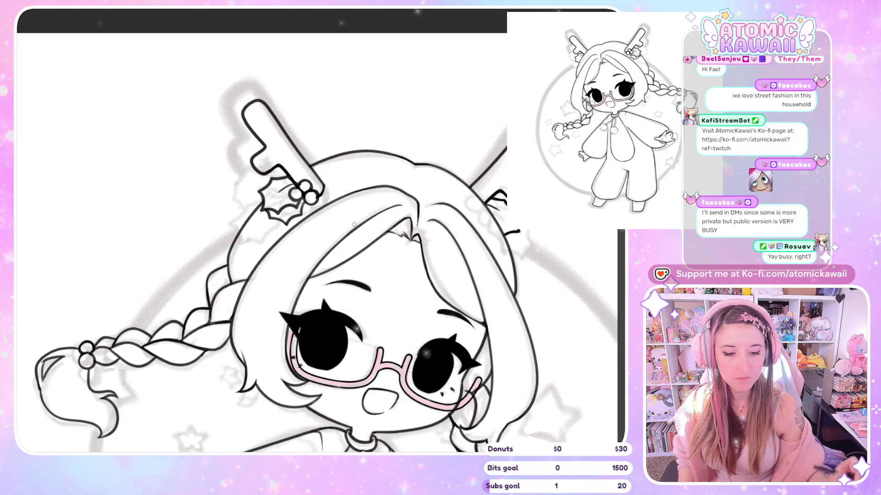
scroll(354, 224, down, 6)
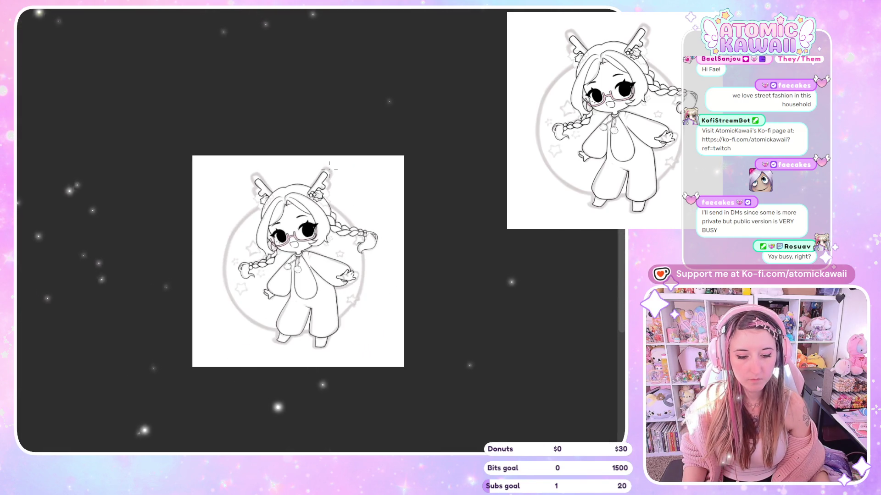
scroll(278, 267, up, 4)
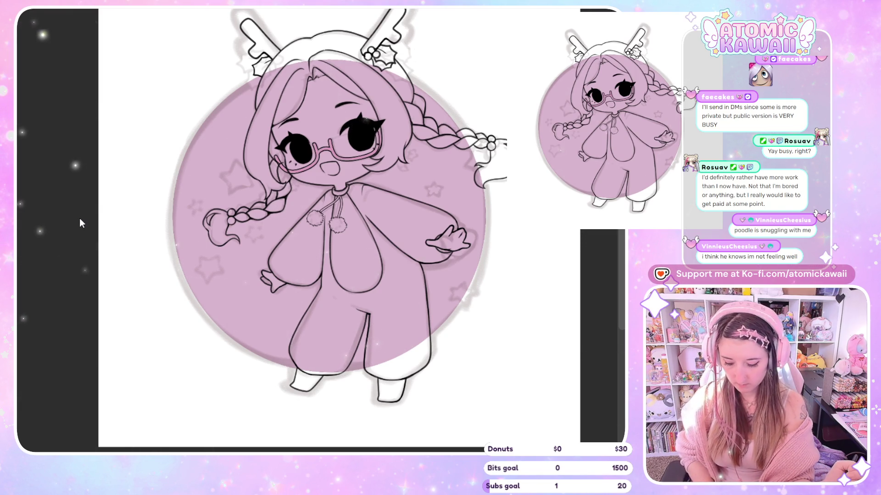
Step: Scale the pink circle slightly wider, nudge it with the arrow keys, and confirm the transform
key(ctrl+t)
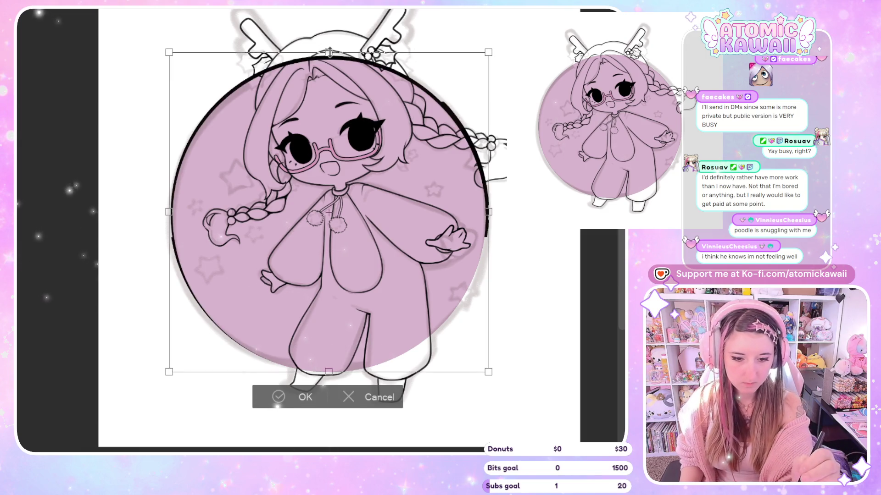
key(Down)
key(Down)
key(Down)
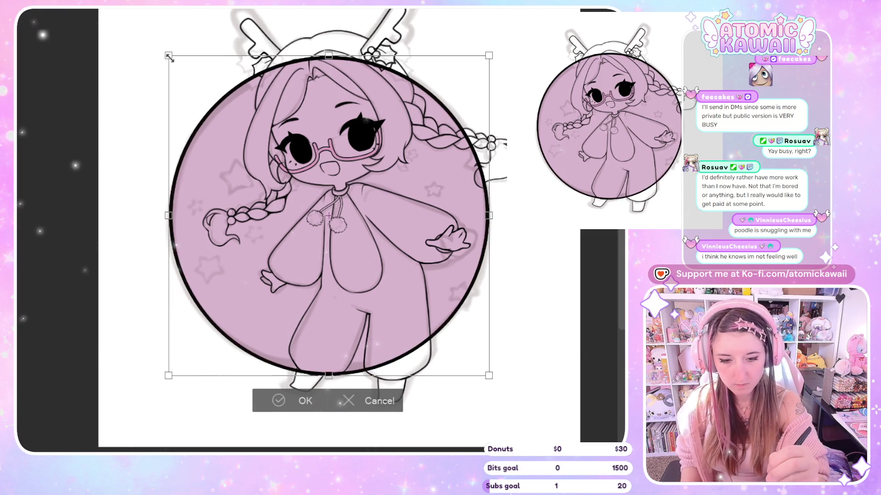
drag(168, 56, 172, 58)
key(Up)
key(Up)
key(Up)
key(Left)
key(Left)
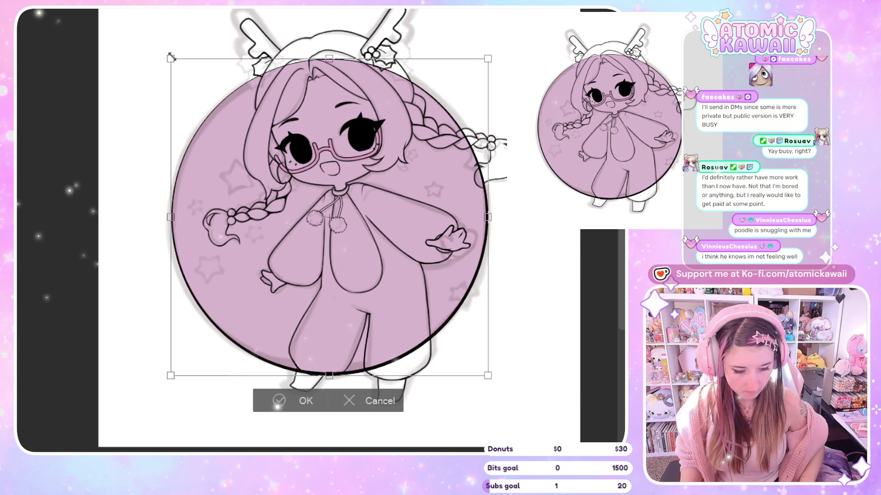
key(Left)
key(Left)
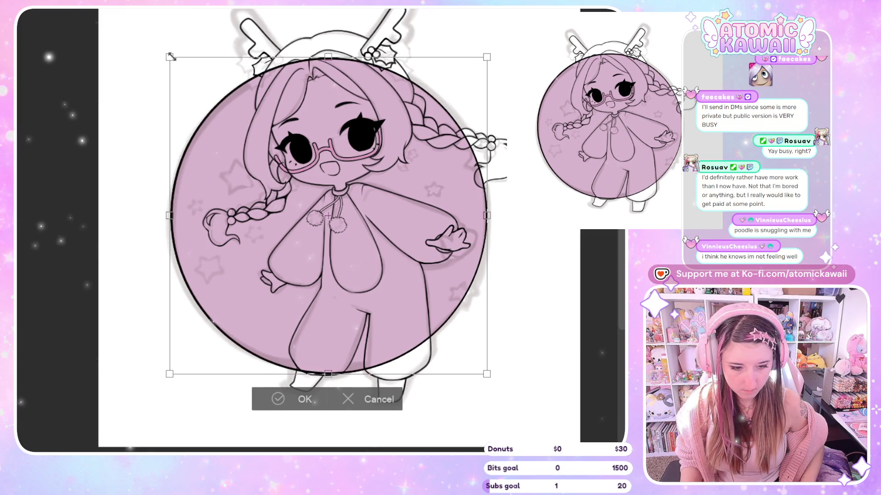
key(Right)
key(Down)
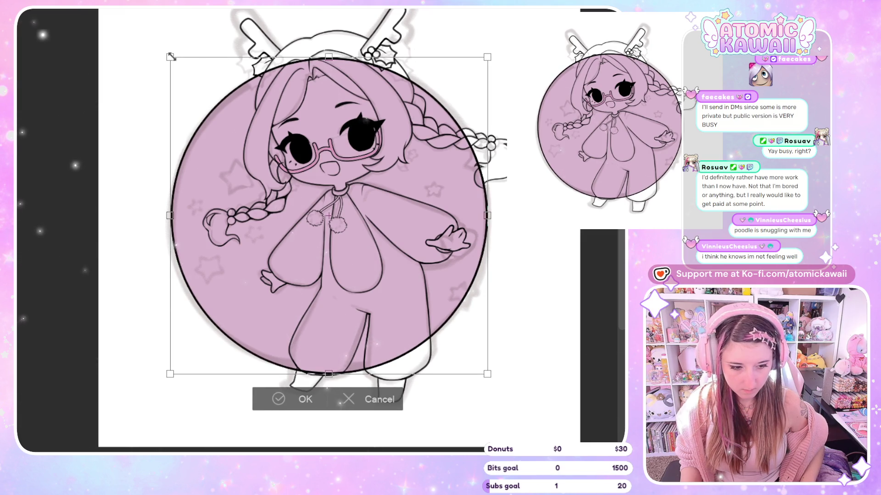
click(279, 399)
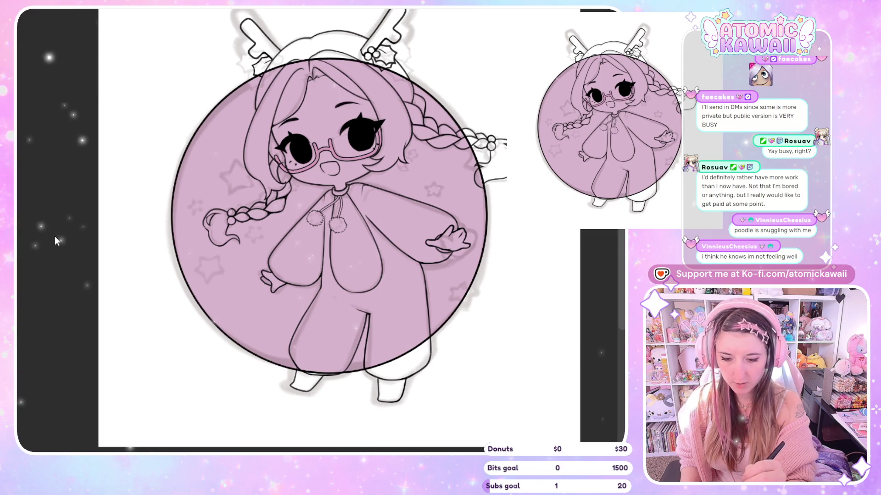
Step: Fill the circle selection black, turn it into an outline, then undo the rainbow polka-dot fill
click(330, 216)
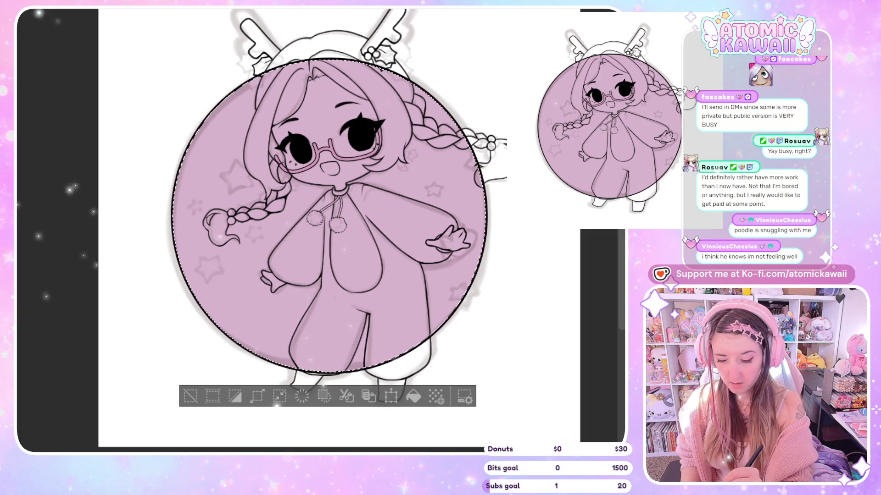
click(323, 397)
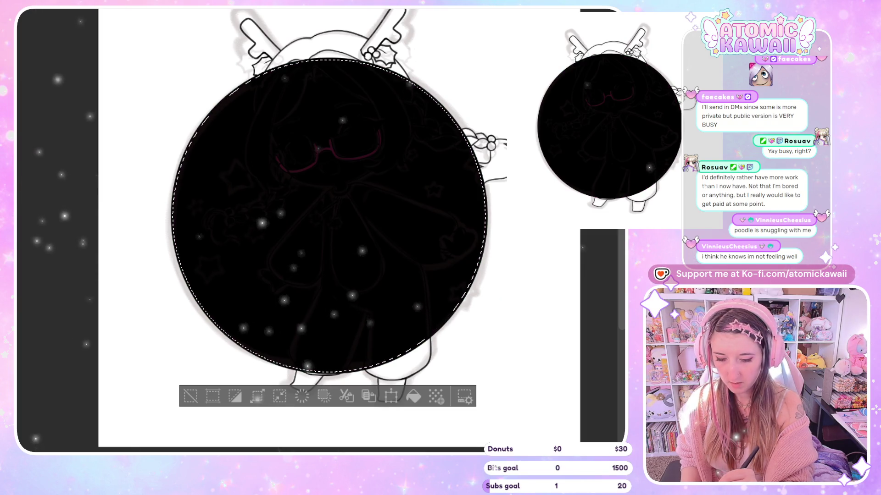
click(323, 397)
click(191, 396)
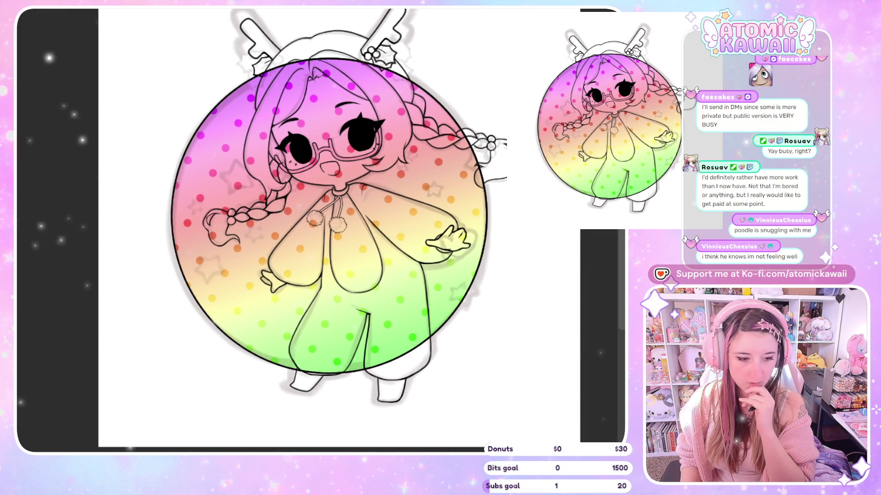
key(ctrl+shift+d)
click(191, 396)
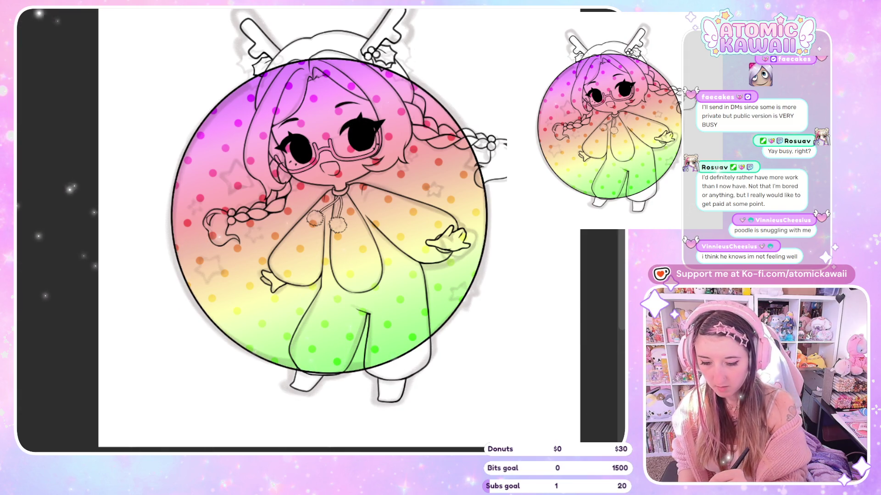
key(ctrl+z)
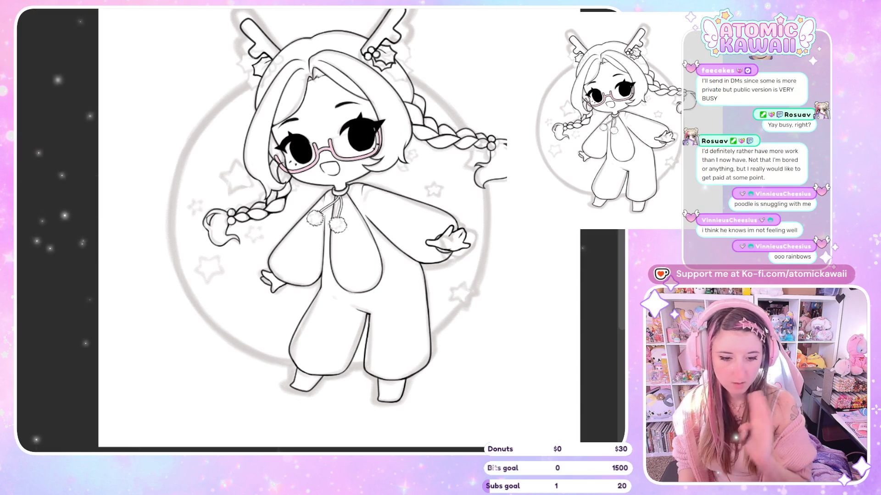
Step: Undo once more to return to the plain black circle outline with faint stars
key(ctrl+z)
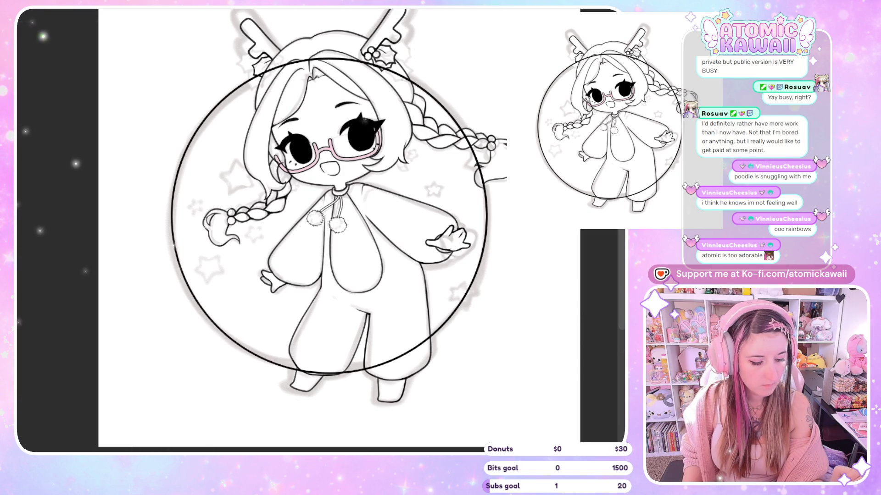
Step: Stamp bold stars over sketch stars at the right, lower right, near the face and lower middle
click(433, 189)
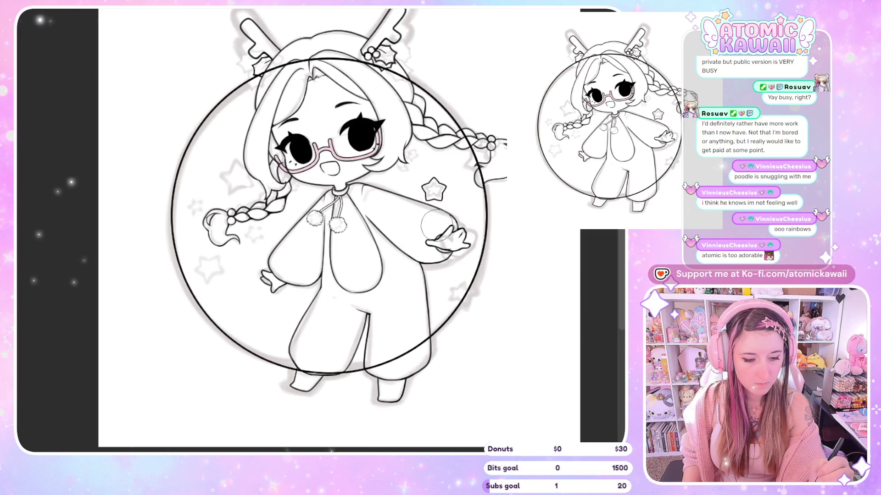
click(435, 168)
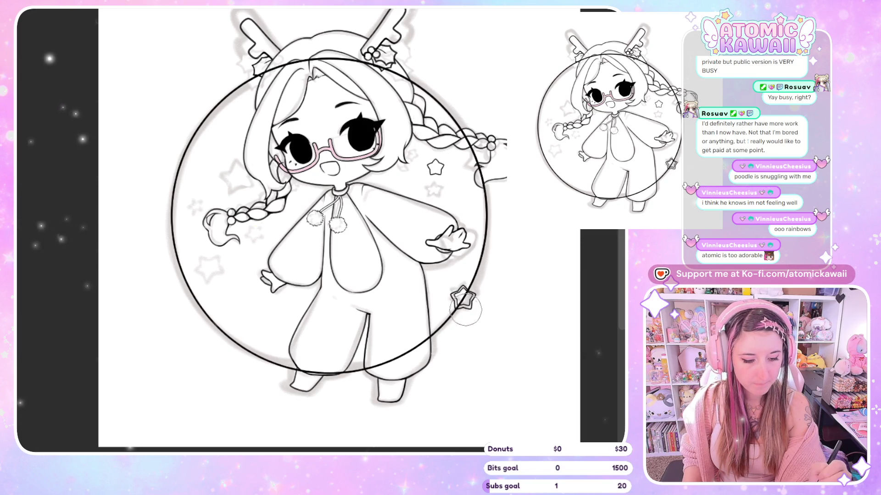
click(463, 297)
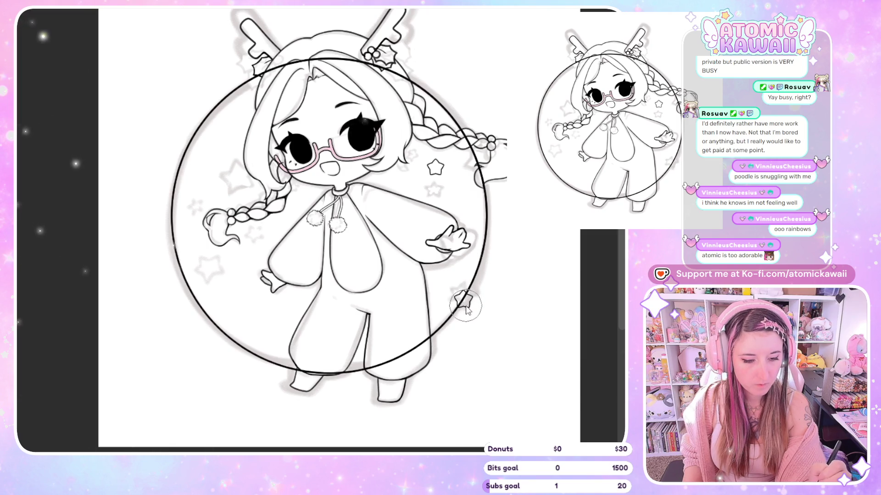
click(195, 202)
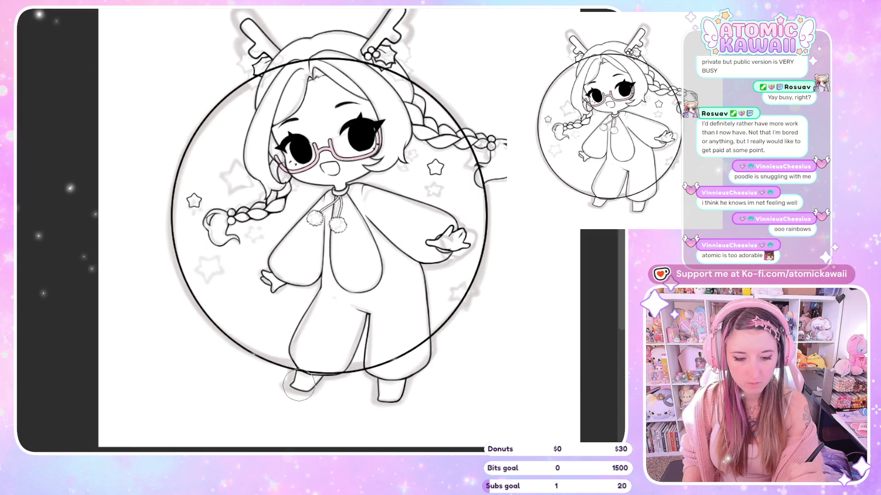
key(ctrl+z)
click(210, 159)
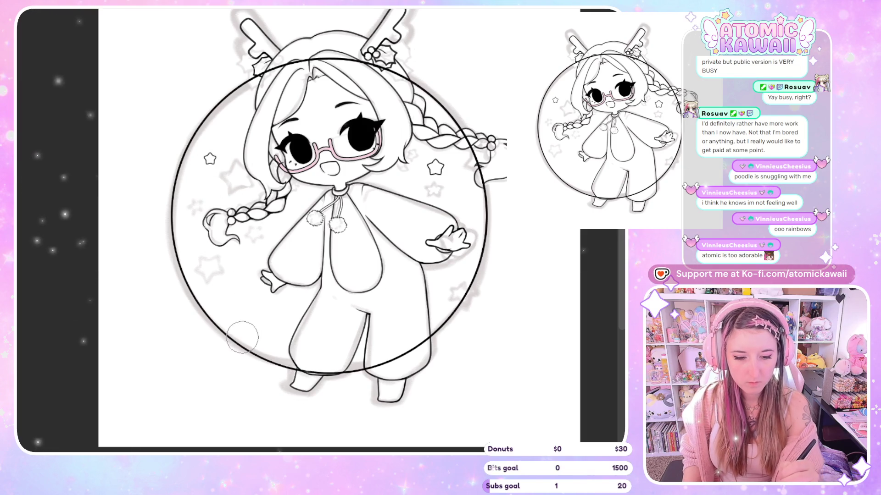
click(248, 315)
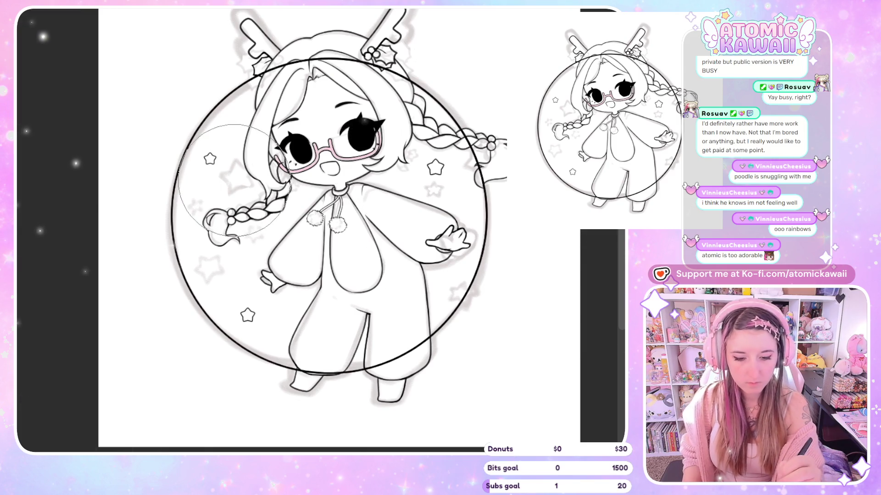
Step: Add stars by the left braid, lower right and lower left, erasing the small right star
click(195, 200)
key(ctrl+z)
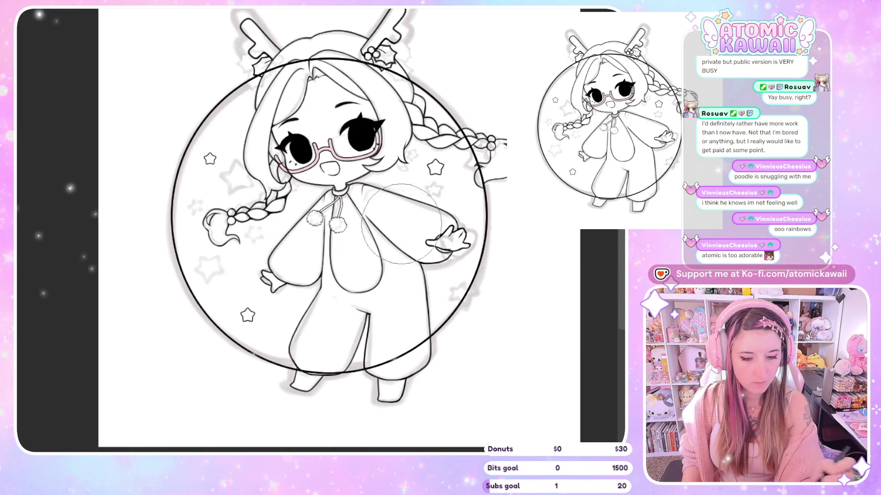
click(233, 186)
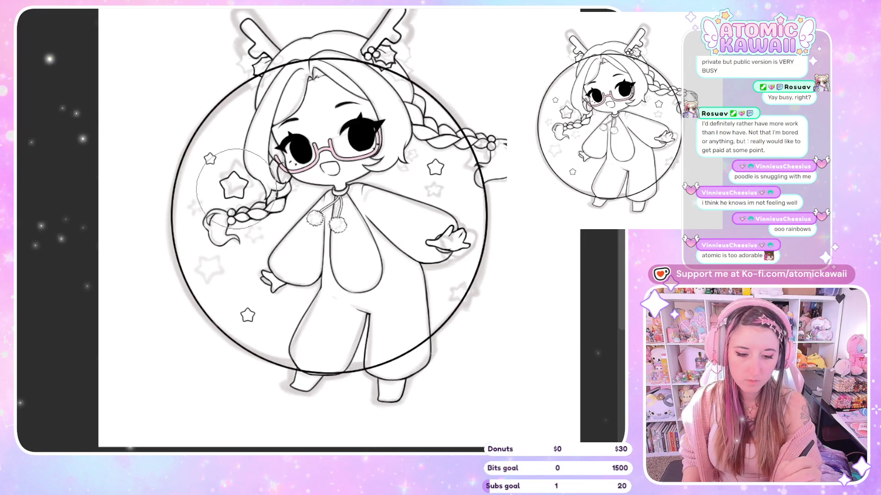
click(461, 297)
key(ctrl+z)
click(463, 304)
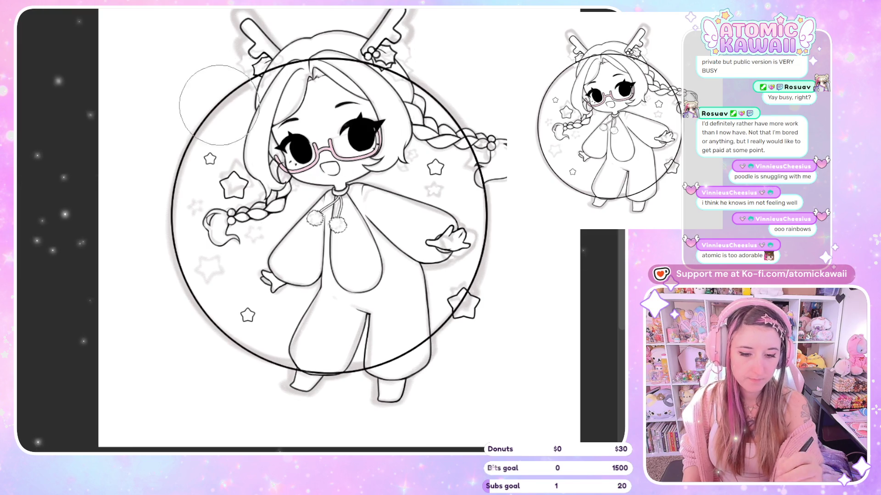
click(211, 273)
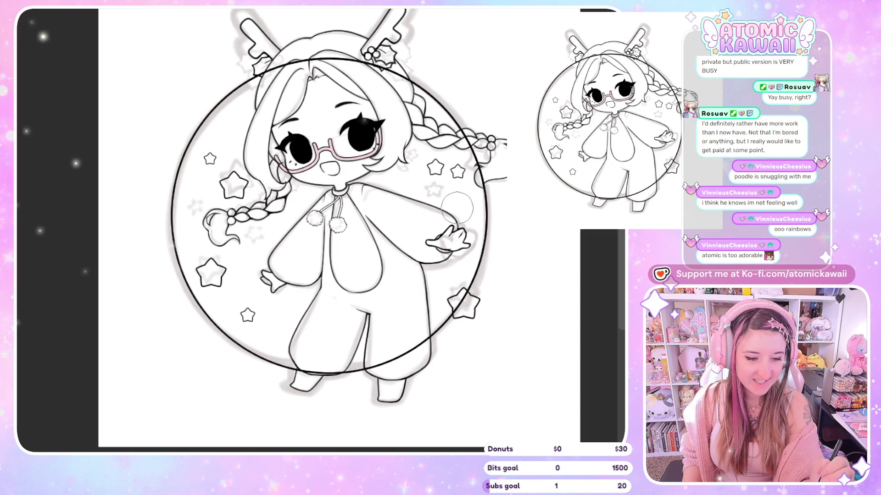
drag(452, 167, 463, 176)
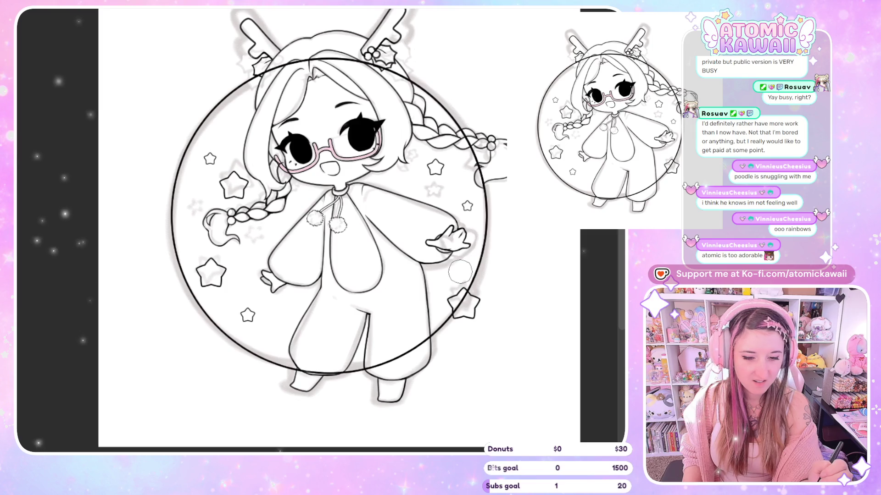
drag(259, 240, 261, 245)
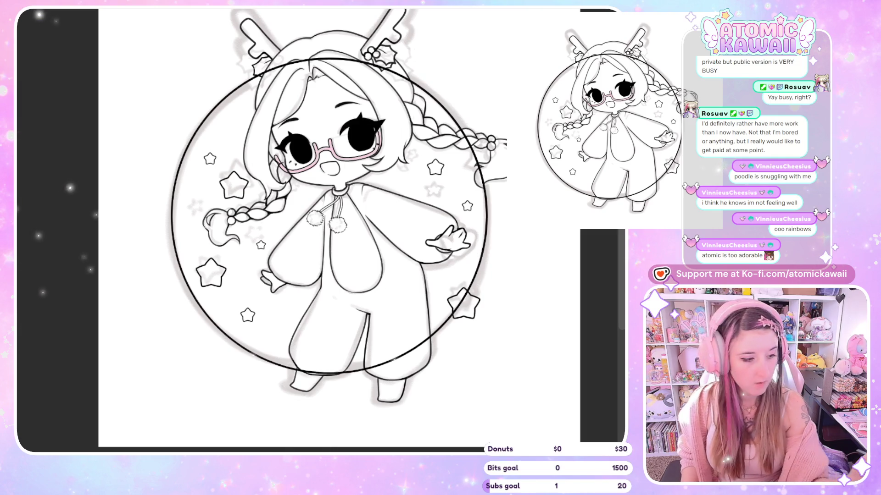
Step: Select and reposition the lower-left star near the braid tail
mouse_move(200, 253)
mouse_down()
mouse_move(208, 249)
mouse_move(193, 256)
mouse_up()
click(273, 333)
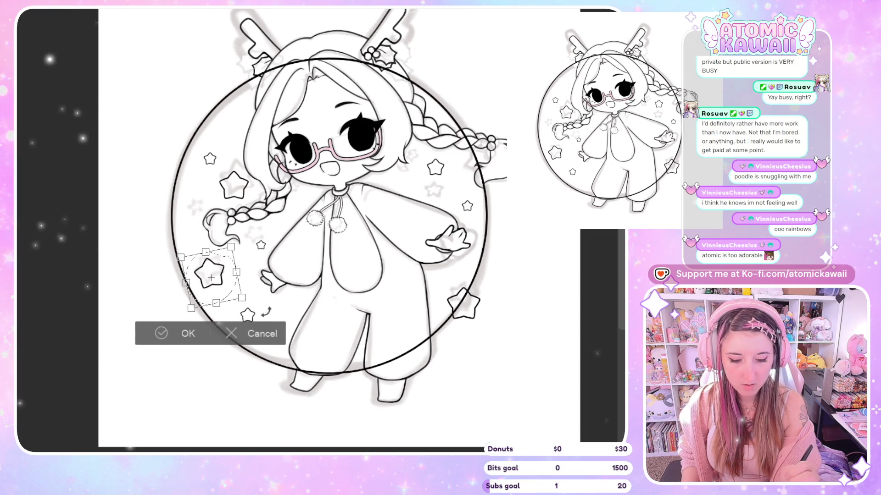
click(183, 332)
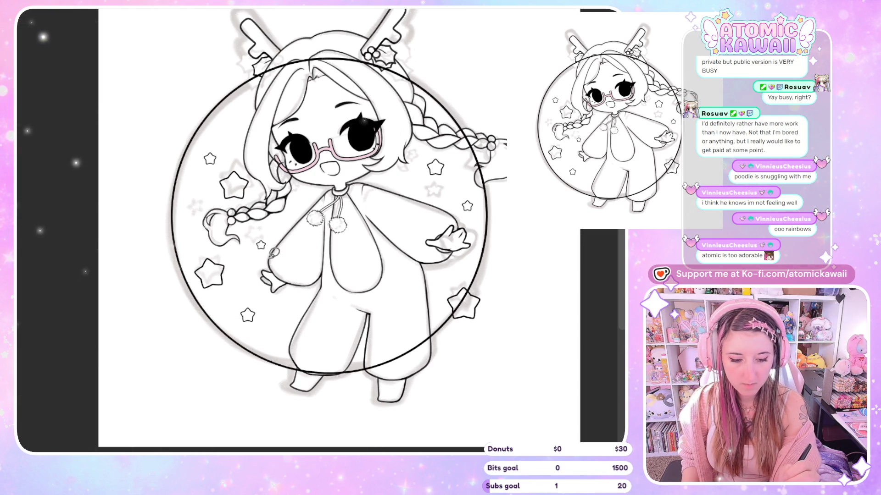
drag(216, 142, 193, 145)
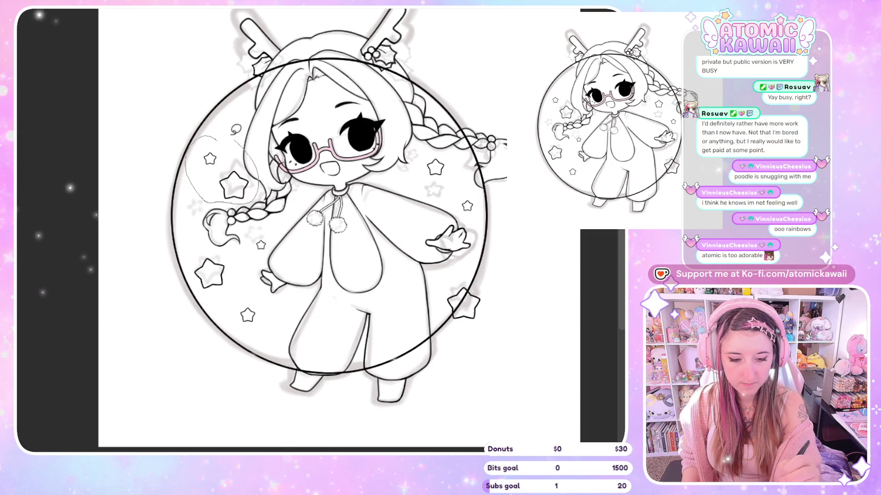
click(286, 228)
click(213, 223)
Step: Transform the upper-left star twice, then clear the selection
mouse_move(216, 136)
mouse_down()
mouse_move(195, 158)
mouse_move(214, 137)
mouse_up()
click(292, 198)
click(184, 198)
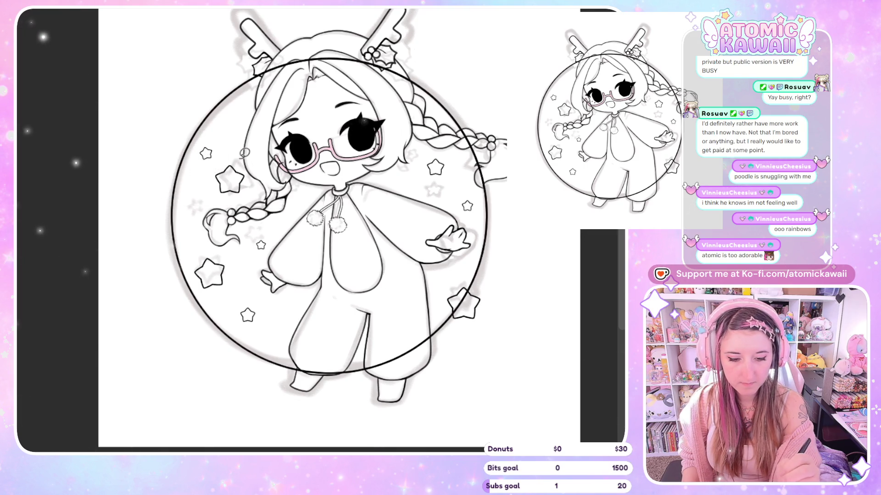
drag(265, 186, 241, 158)
click(293, 238)
click(202, 240)
key(ctrl+d)
Step: Shift the star beside the face a little to the left
mouse_move(248, 296)
mouse_down()
mouse_move(255, 149)
mouse_move(238, 151)
mouse_up()
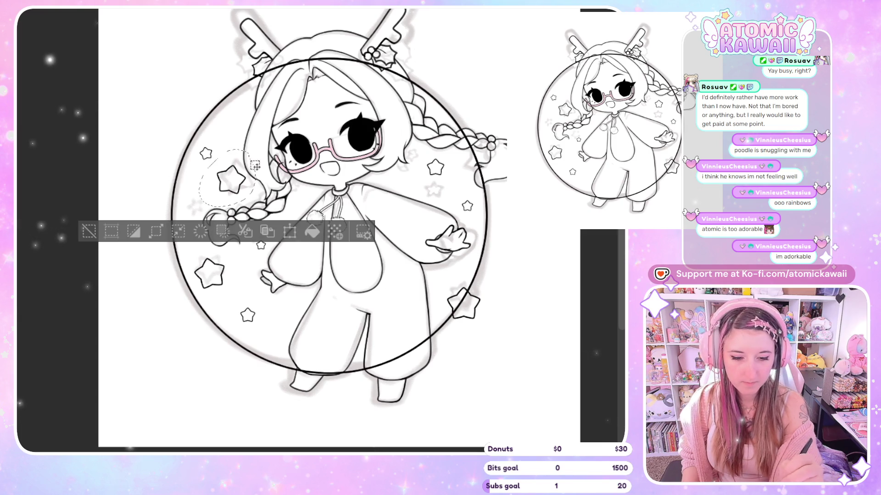
click(294, 235)
drag(252, 201, 240, 202)
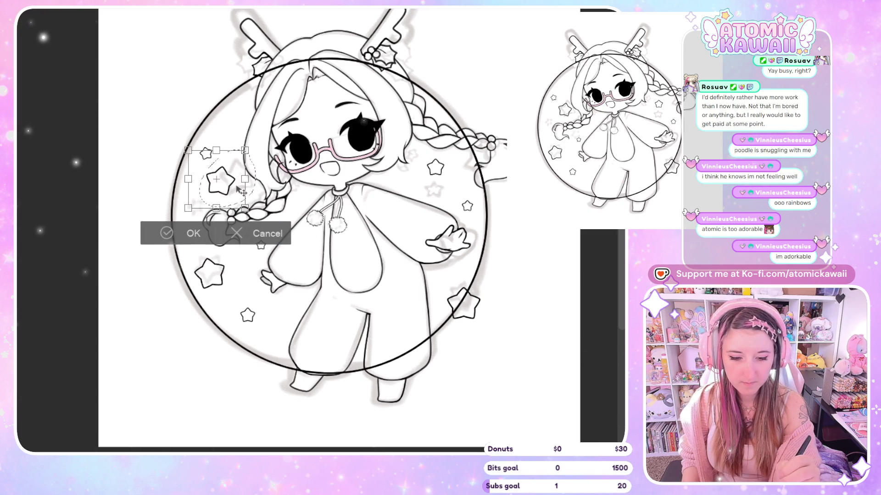
key(Return)
key(ctrl+d)
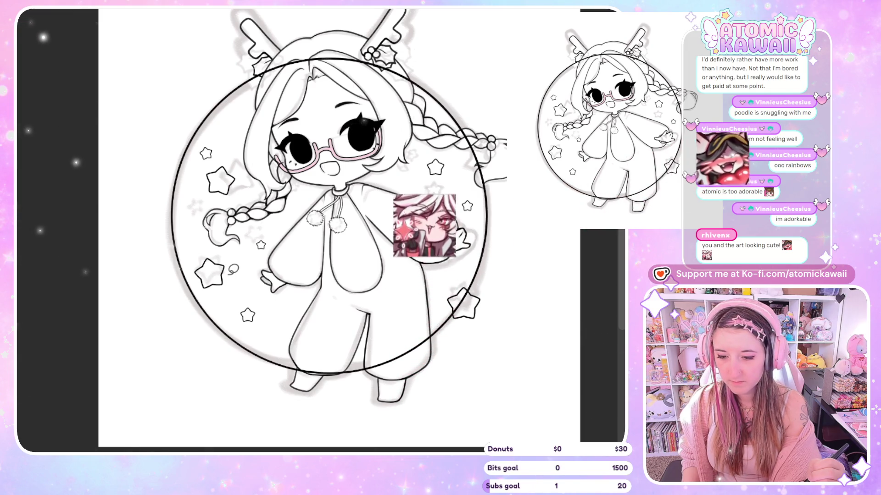
Step: Move the star on the circle's left slightly down-right and shrink it
mouse_move(232, 264)
mouse_down()
mouse_move(189, 289)
mouse_move(192, 296)
mouse_up()
key(ctrl+t)
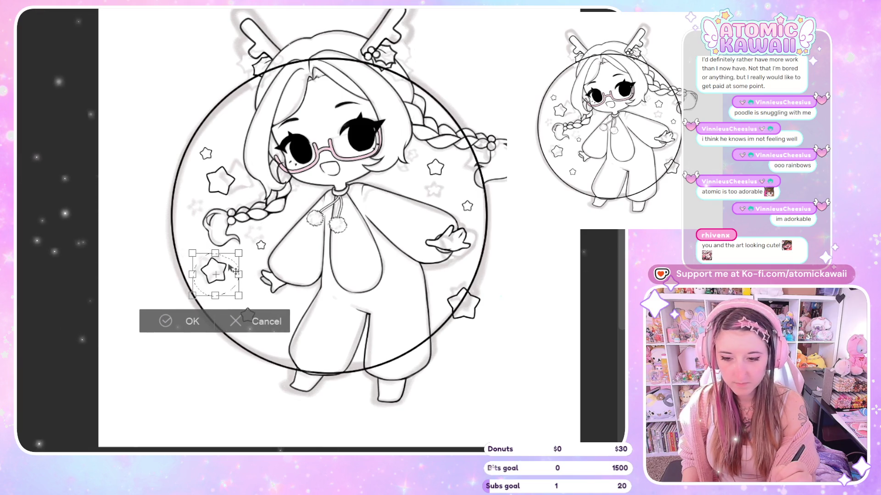
drag(228, 273, 231, 277)
drag(190, 305, 200, 299)
click(190, 324)
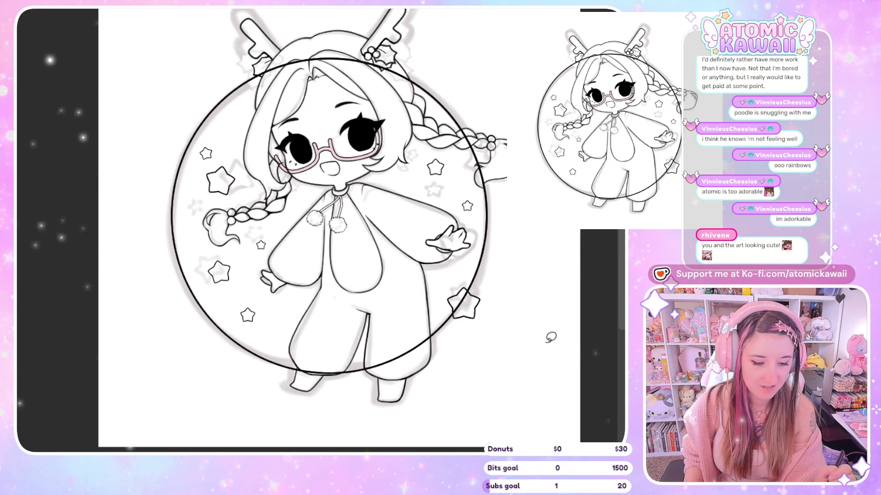
Step: Rotate the star at the circle's lower right slightly clockwise
mouse_move(446, 306)
mouse_down()
mouse_move(489, 304)
mouse_move(447, 314)
mouse_up()
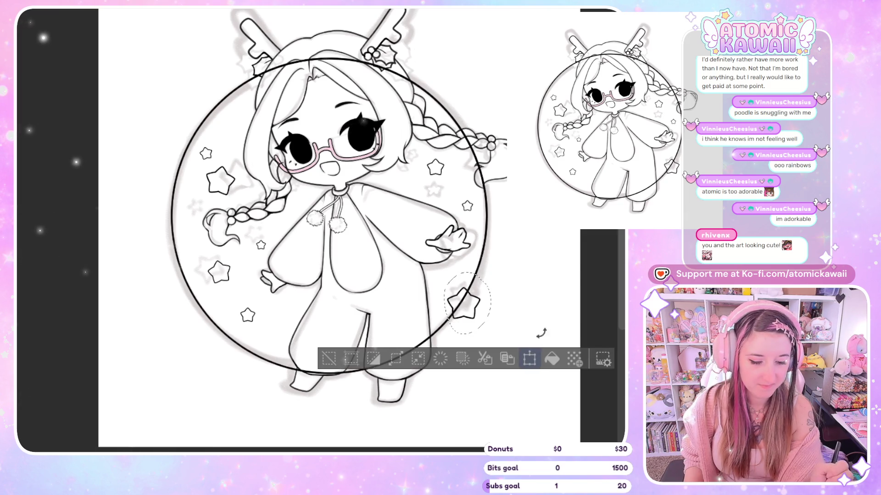
key(ctrl+t)
drag(485, 340, 472, 325)
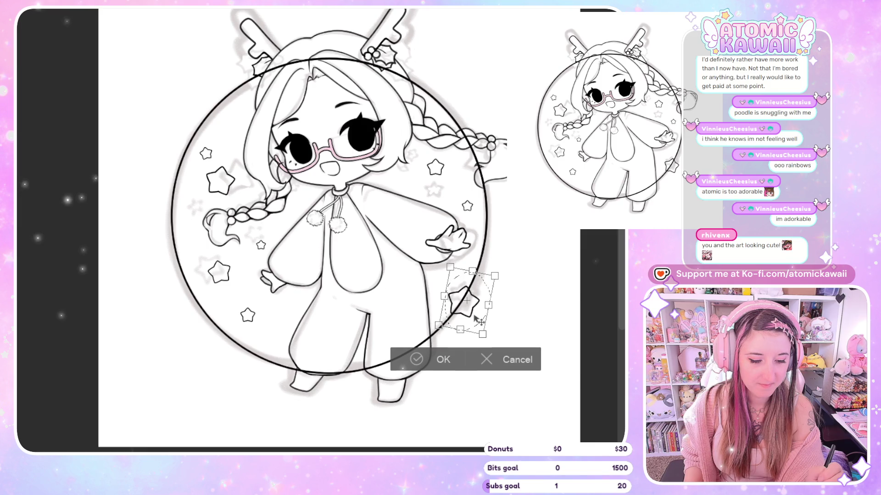
click(443, 356)
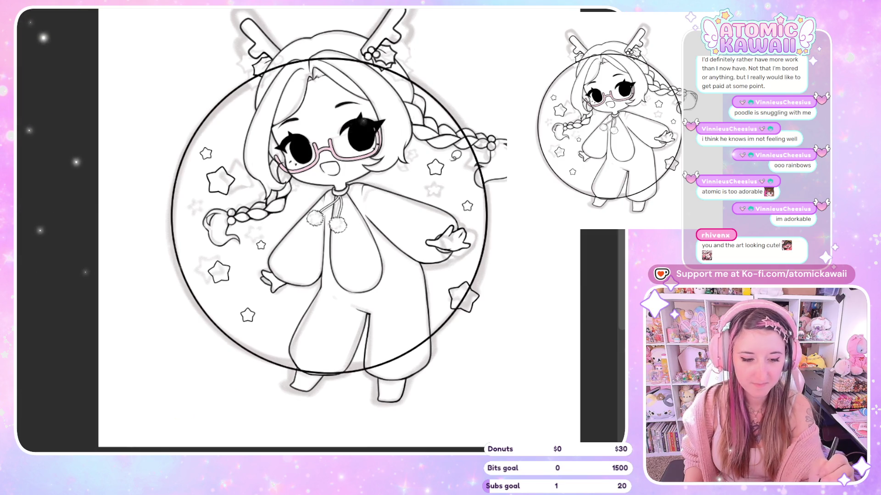
key(ctrl+t)
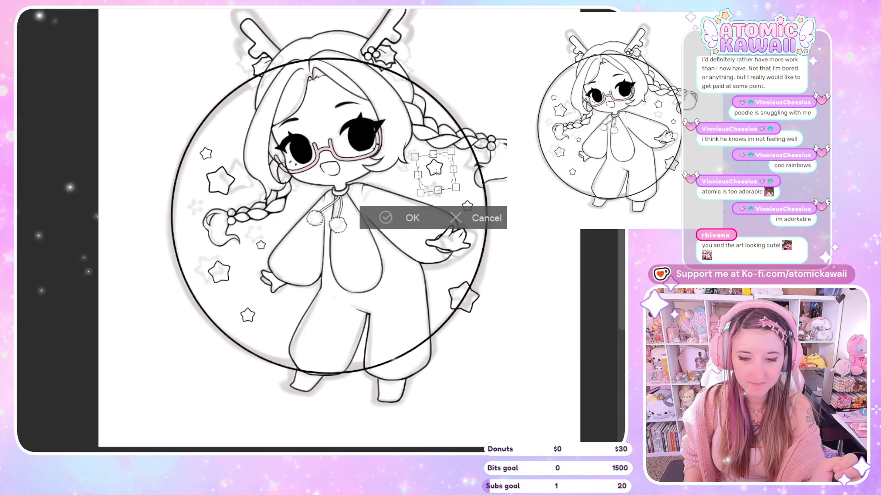
click(412, 218)
Step: Transform the star beside the right arm and clear the selection
mouse_move(474, 190)
mouse_down()
mouse_move(464, 192)
mouse_move(477, 215)
mouse_move(466, 190)
mouse_up()
key(ctrl+t)
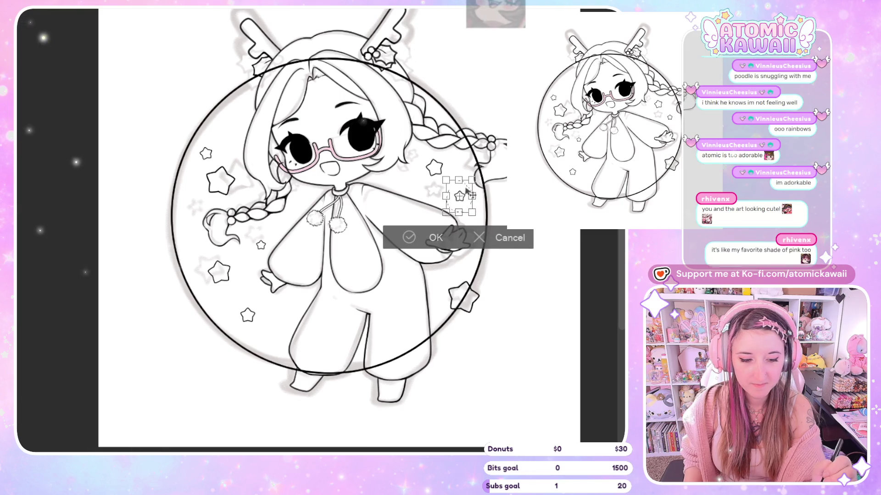
key(Return)
key(ctrl+d)
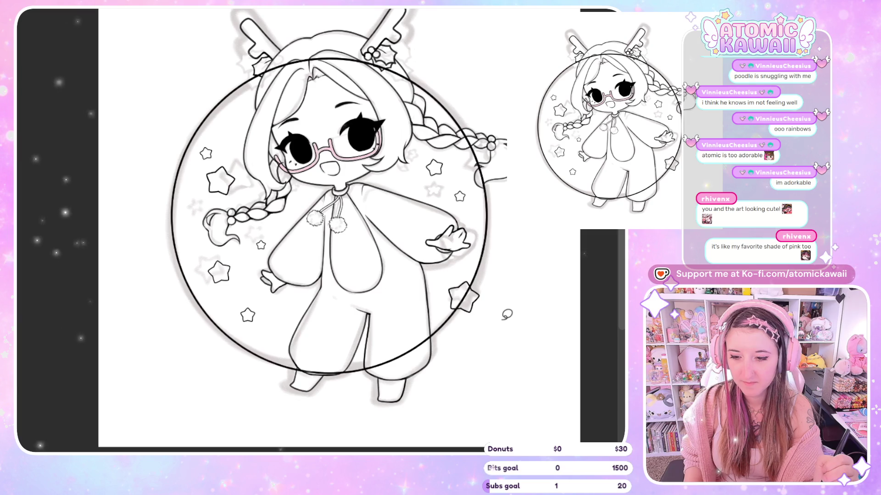
Step: Move the big star on the left up and to the left
mouse_move(220, 130)
mouse_down()
mouse_move(212, 205)
mouse_move(216, 131)
mouse_up()
click(278, 231)
drag(230, 179, 221, 164)
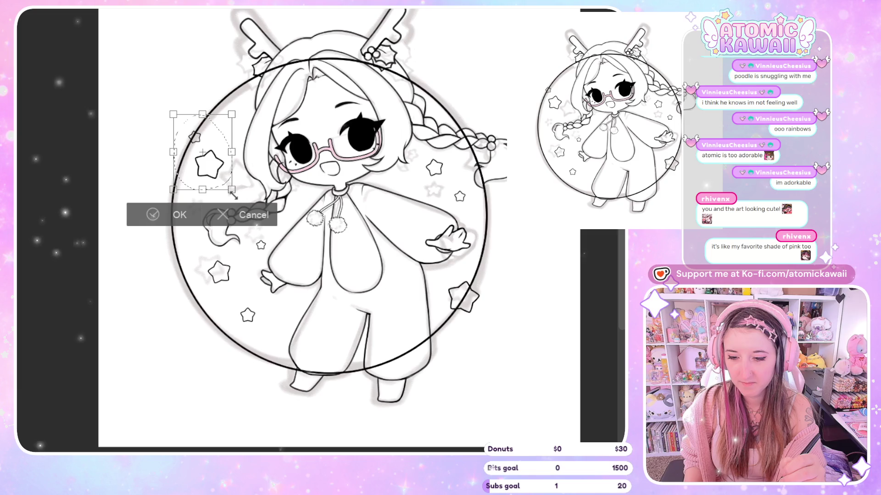
click(179, 215)
key(ctrl+d)
Step: Nudge the small left star up-right, then move it back down slightly
mouse_move(197, 132)
mouse_down()
mouse_move(186, 140)
mouse_move(216, 160)
mouse_up()
click(272, 220)
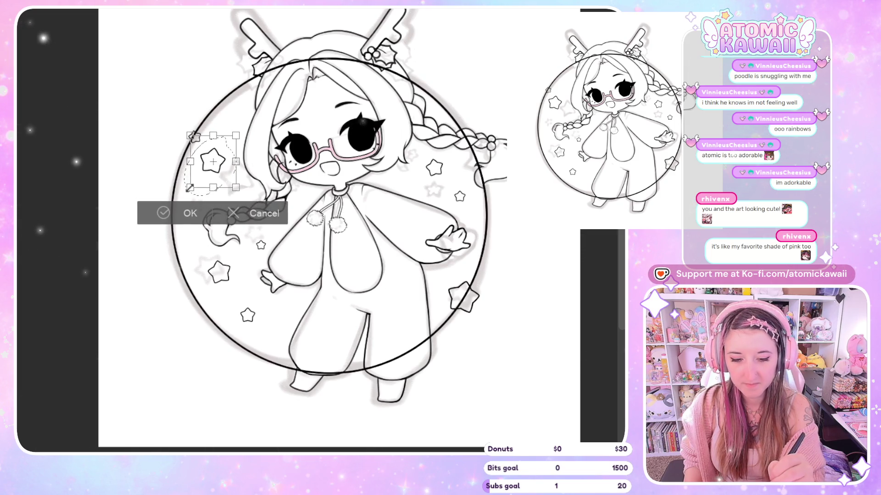
click(187, 219)
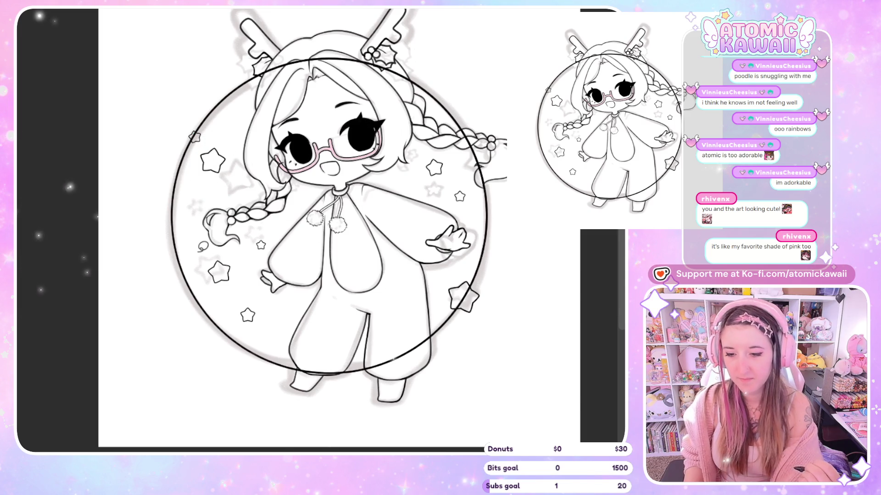
mouse_move(241, 150)
mouse_down()
mouse_move(218, 140)
mouse_move(229, 157)
mouse_up()
click(290, 213)
click(189, 213)
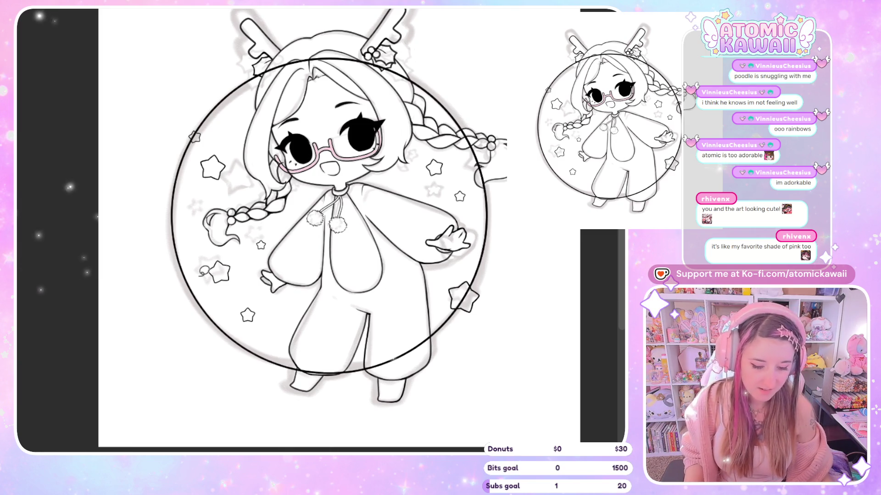
scroll(479, 199, down, 4)
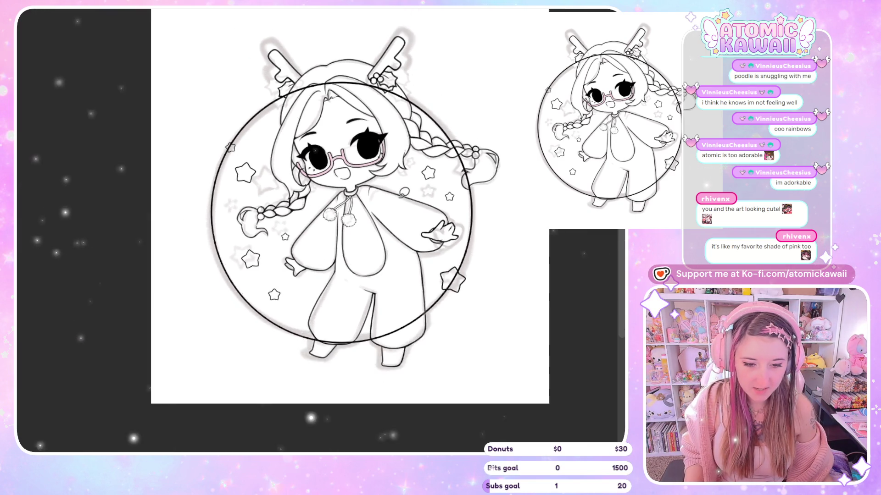
Step: Zoom in on the girl's face
scroll(479, 198, up, 2)
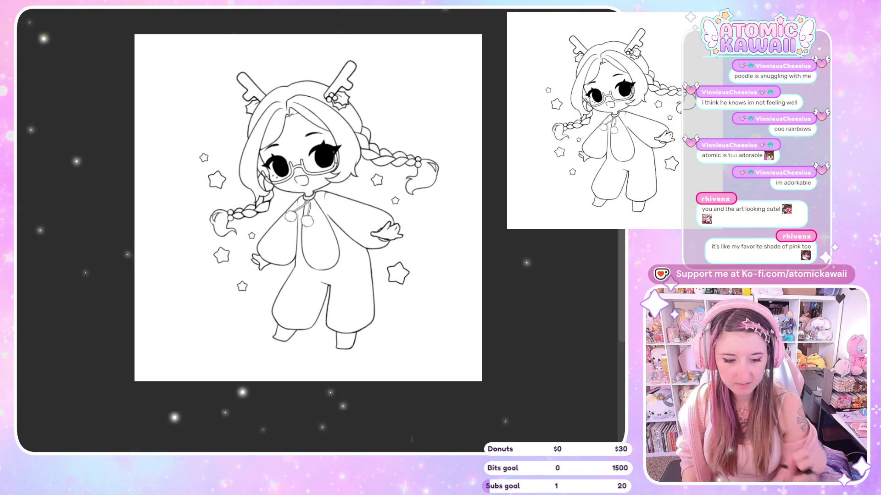
scroll(308, 206, up, 3)
scroll(321, 230, up, 3)
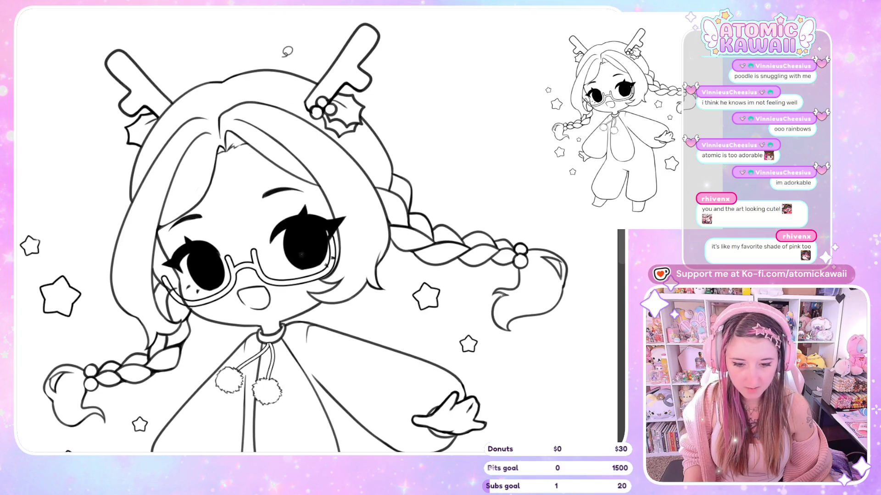
Step: Mirror the view back and forth to check the face and proportions
scroll(238, 100, up, 3)
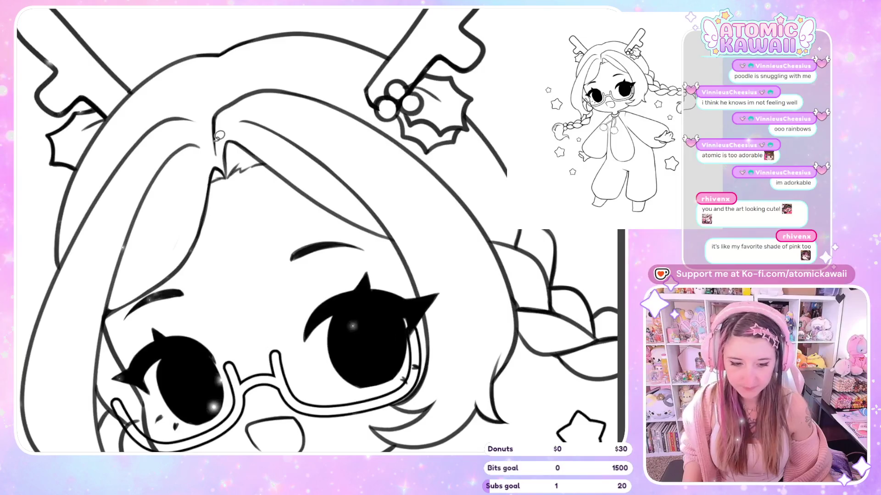
key(h)
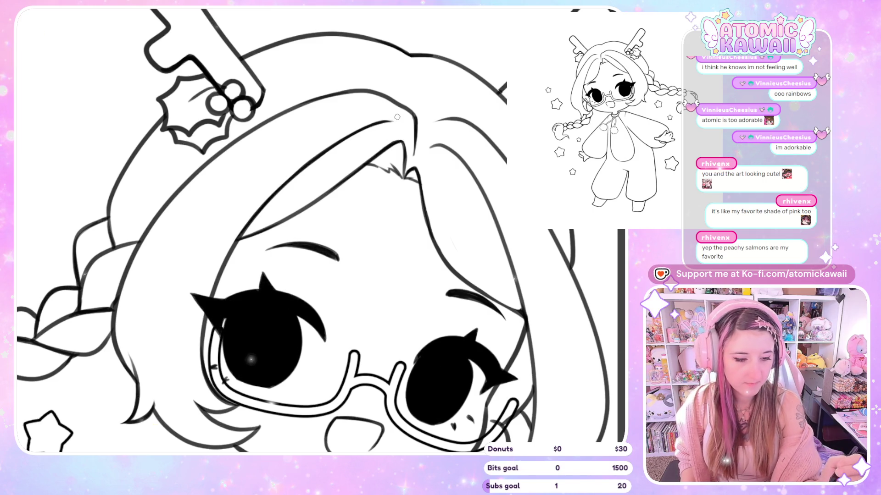
key(h)
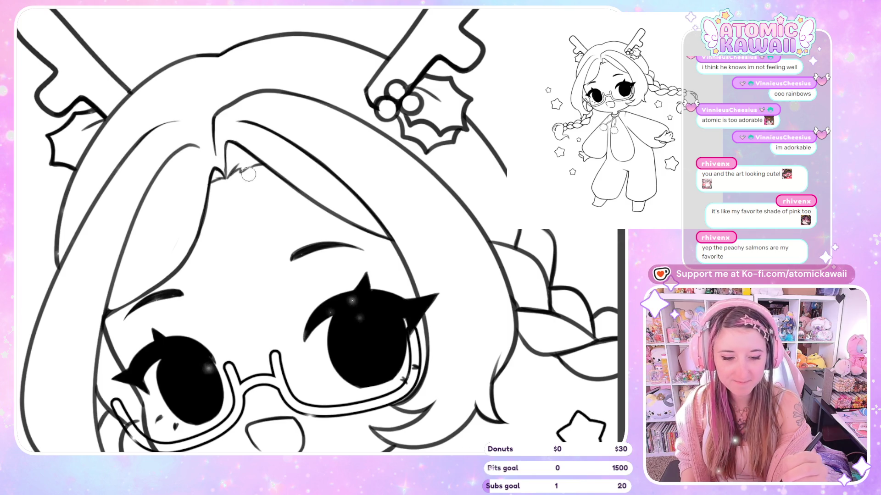
key(h)
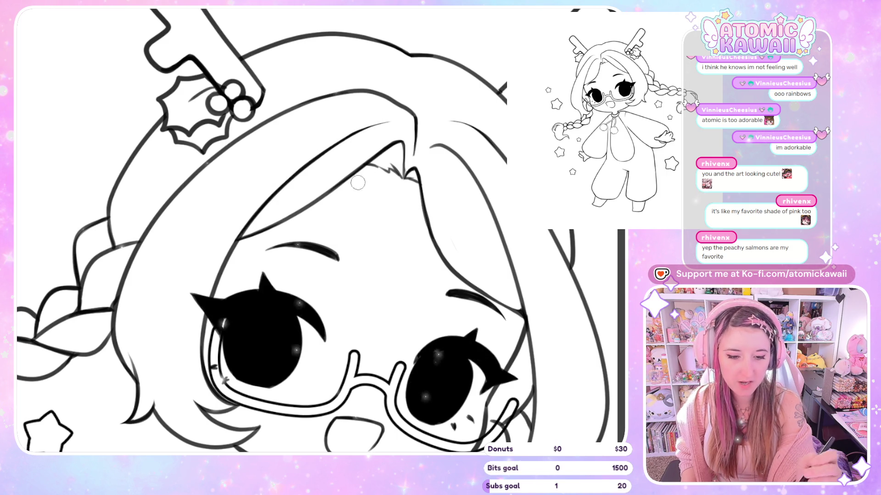
key(h)
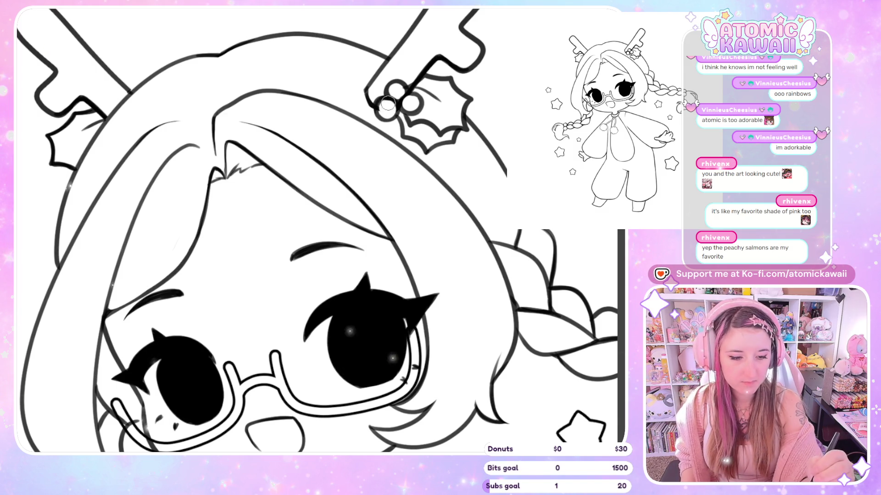
Step: Thicken the hair clip ring and darken the hair's left outline, then check mirrored
drag(397, 82, 397, 83)
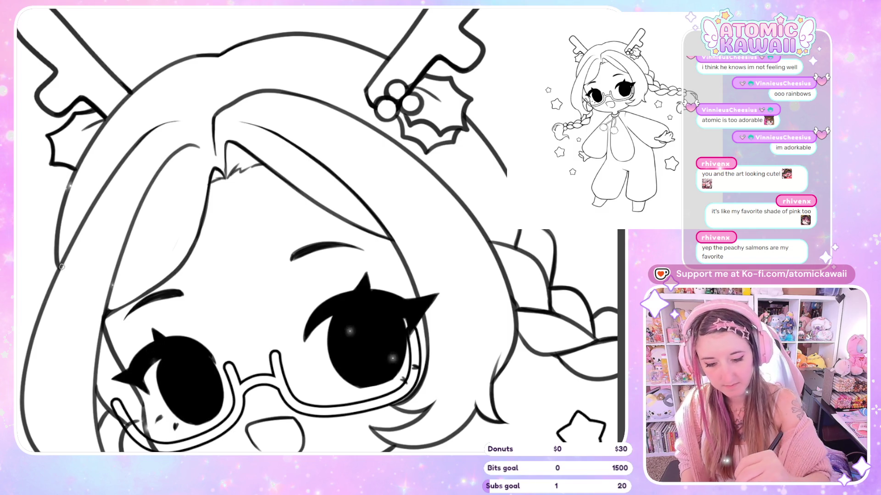
mouse_move(61, 264)
mouse_down()
mouse_move(70, 188)
mouse_move(115, 112)
mouse_move(179, 59)
mouse_up()
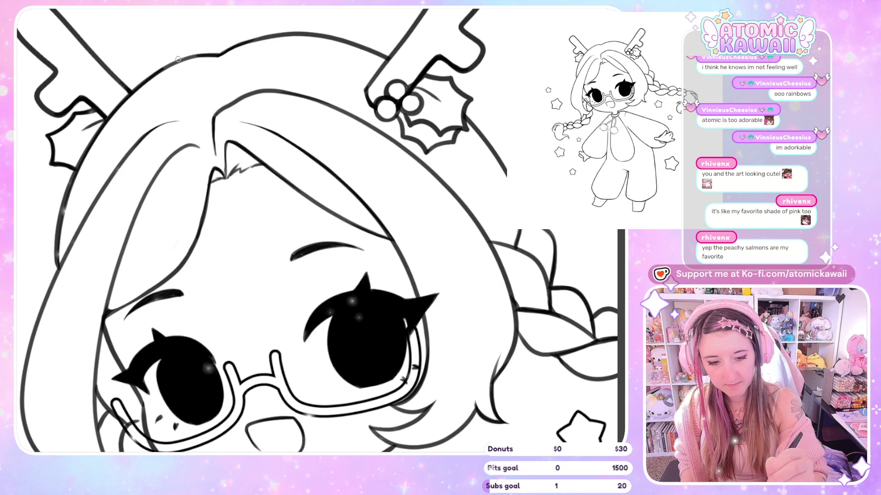
scroll(196, 47, down, 3)
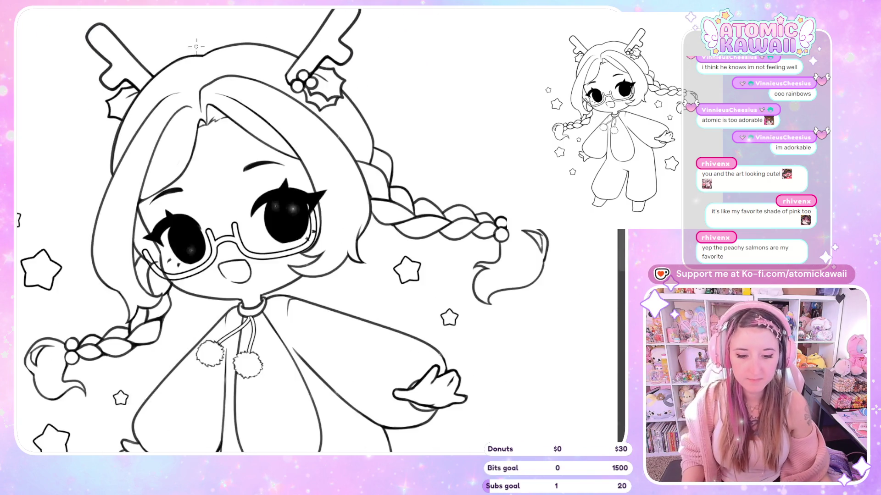
key(h)
scroll(197, 47, down, 3)
scroll(302, 108, up, 1)
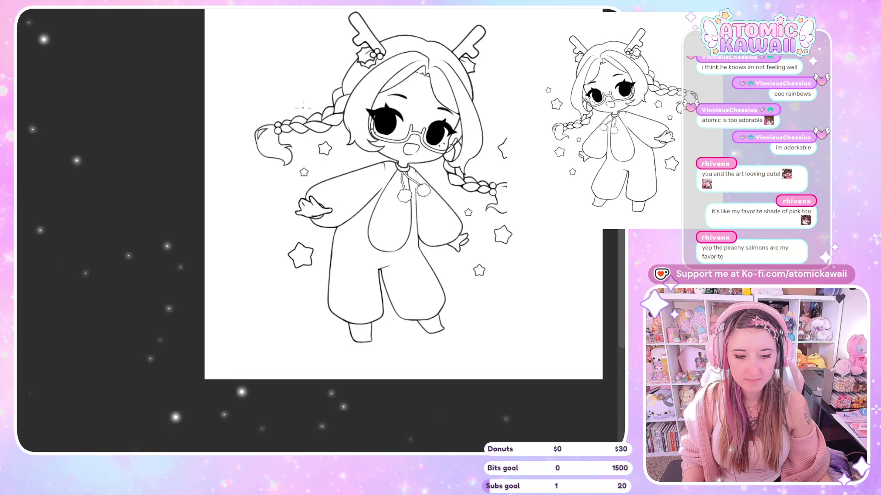
scroll(302, 108, up, 3)
scroll(166, 160, up, 2)
key(h)
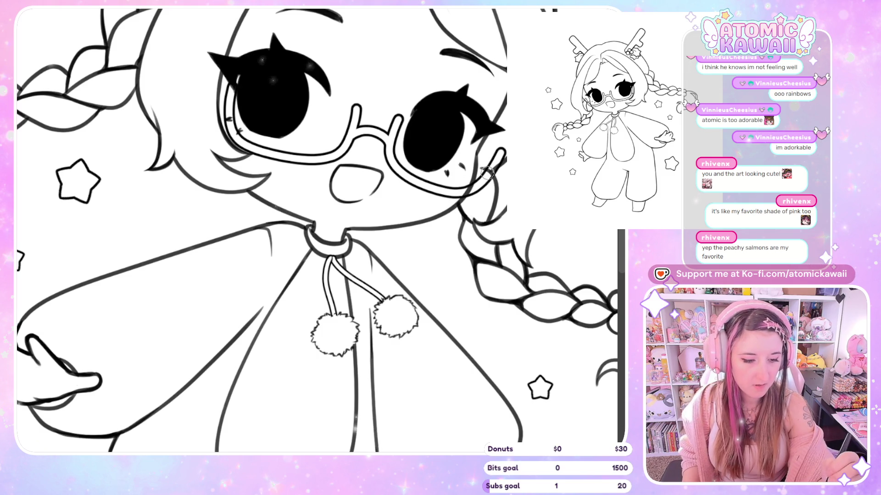
key(h)
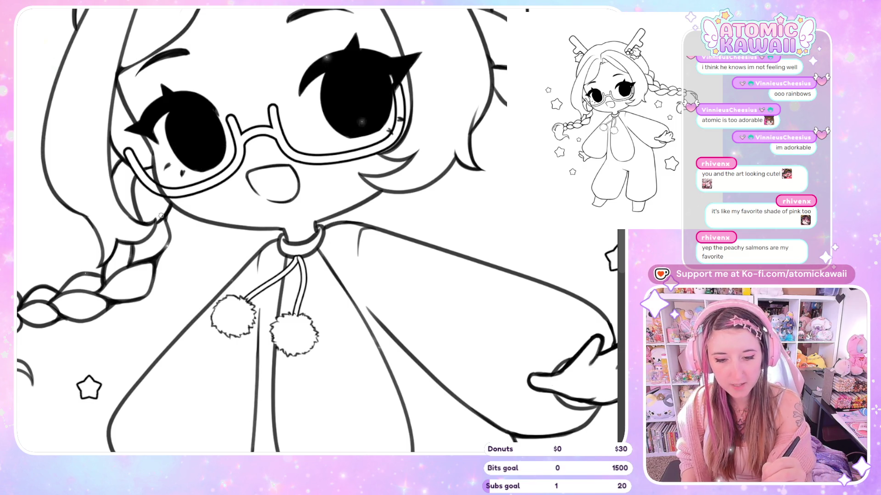
key(m)
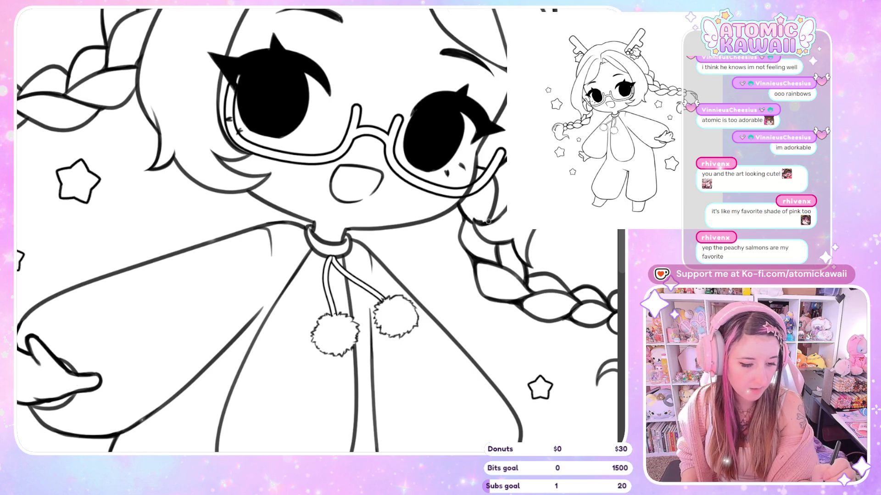
key(m)
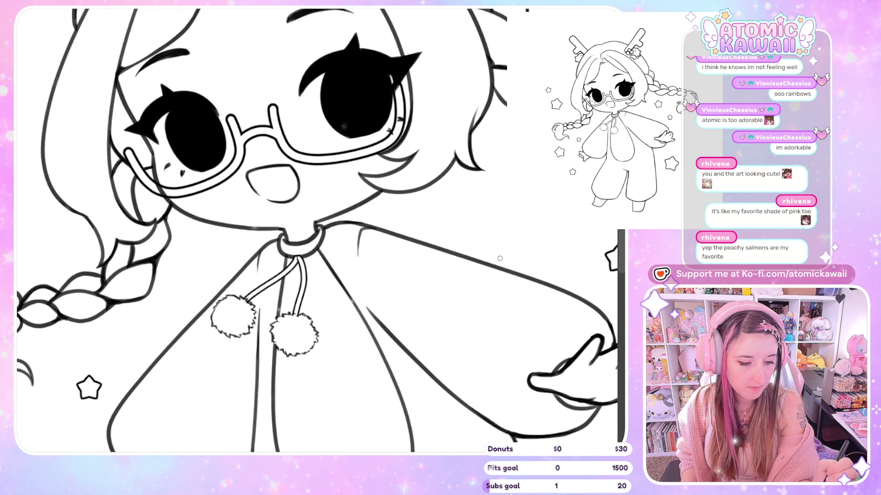
key(m)
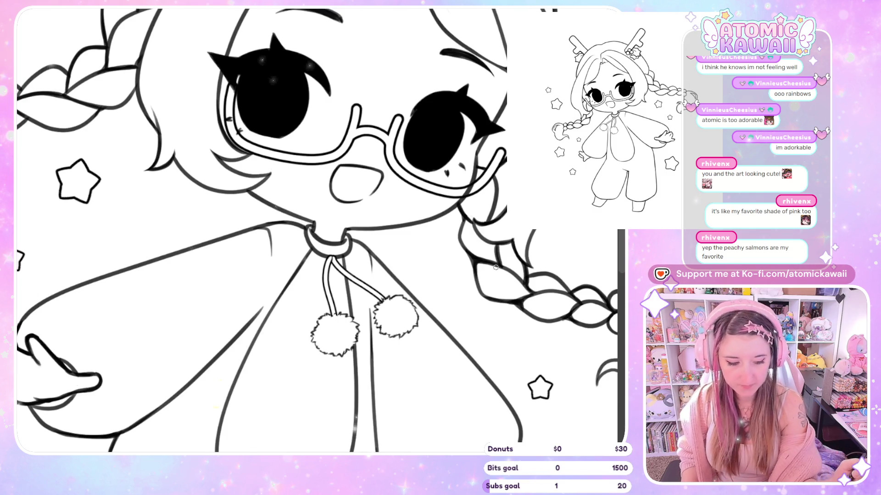
key(m)
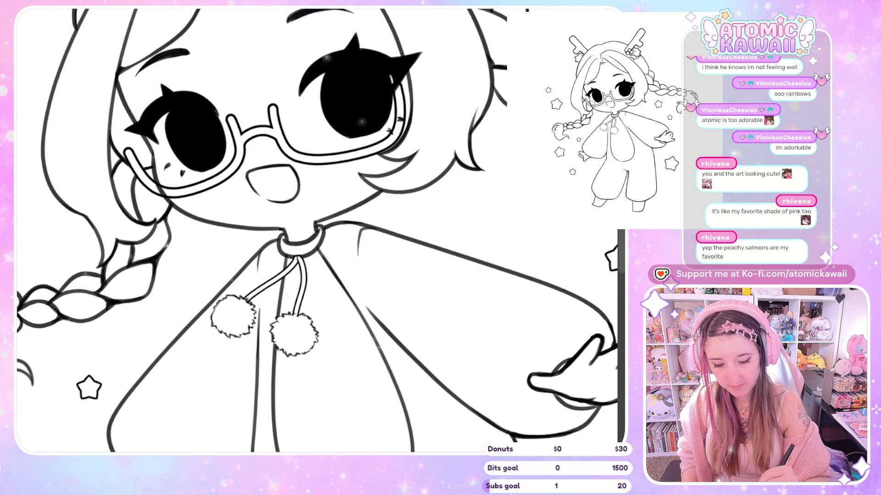
scroll(139, 376, down, 2)
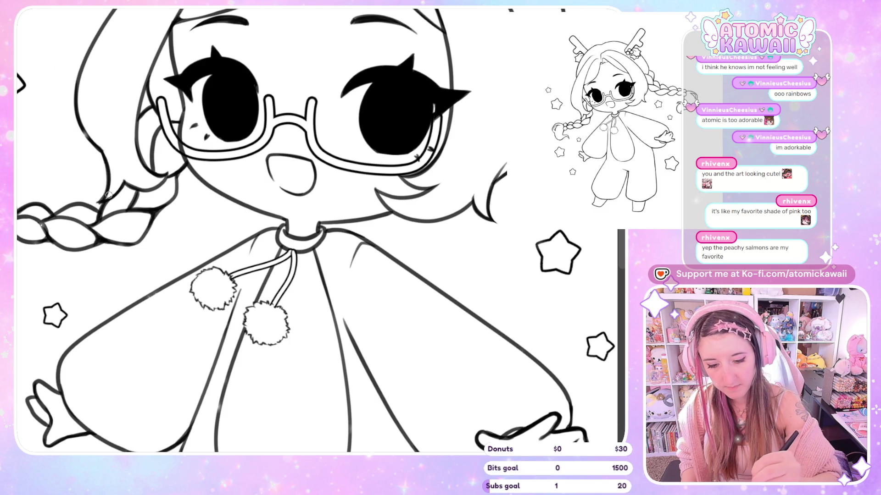
key(m)
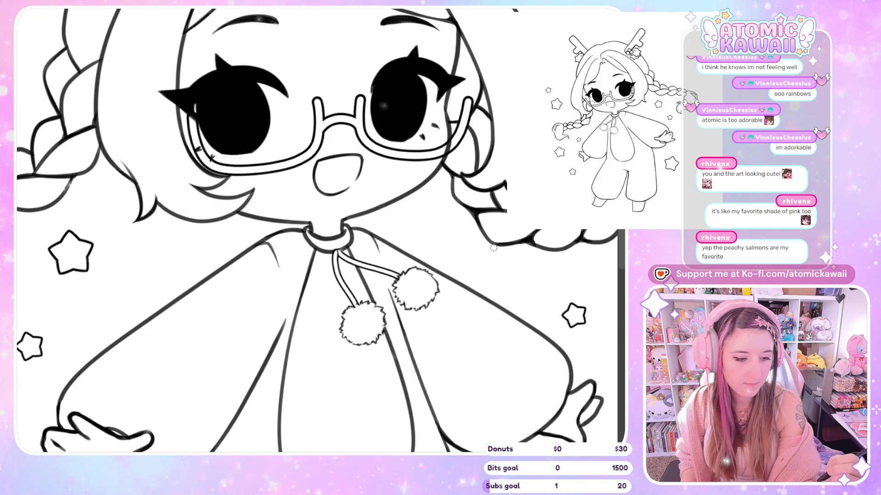
key(m)
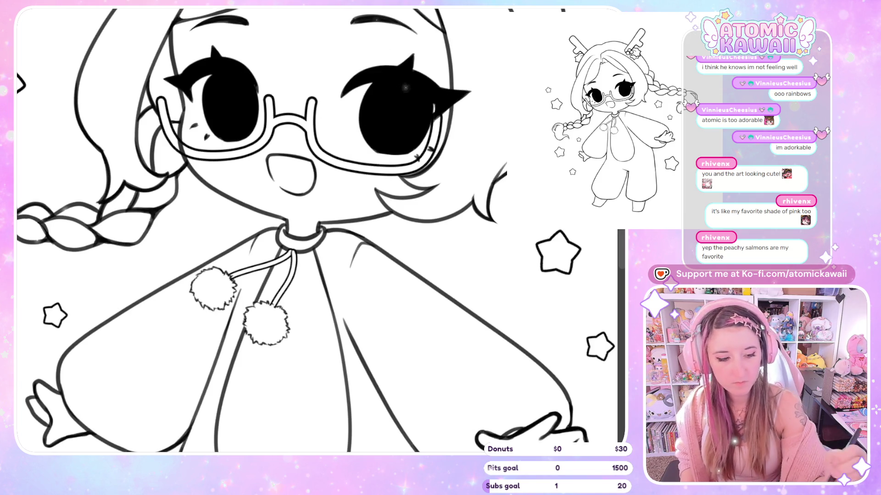
scroll(406, 87, up, 4)
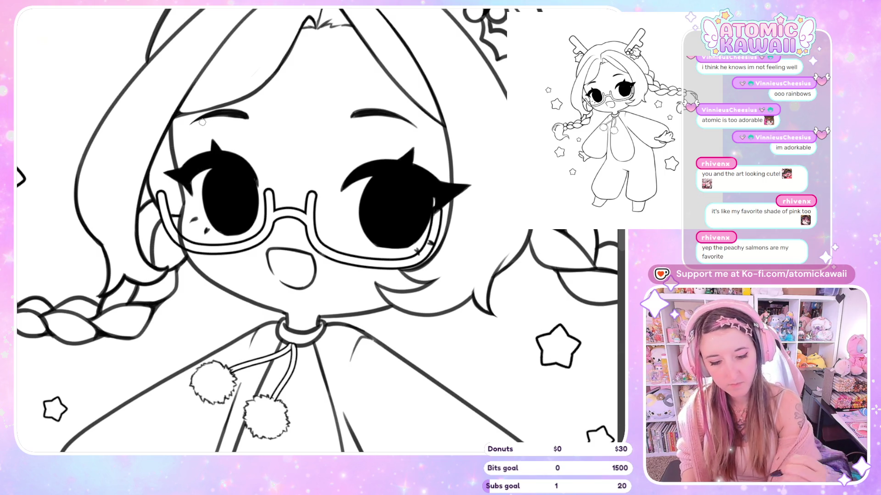
scroll(202, 122, down, 5)
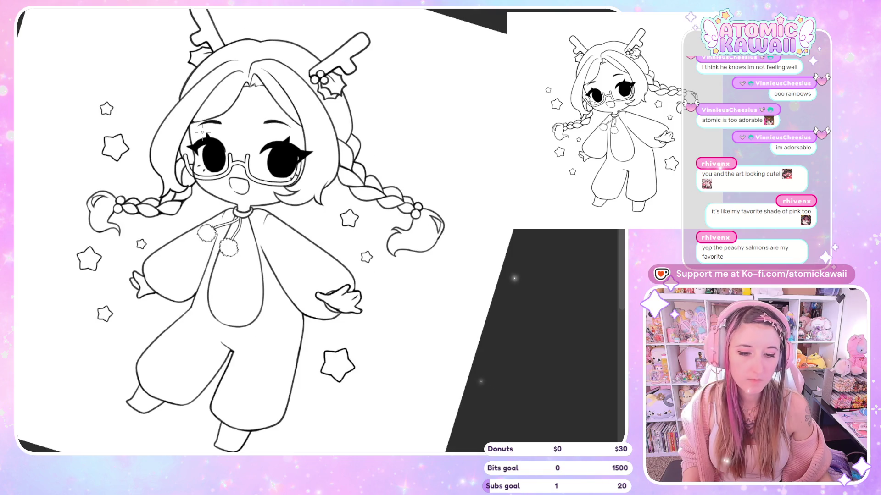
Step: Retrace the hair's left outline, then redraw the hood's outer outline on a tilted view
scroll(202, 133, down, 3)
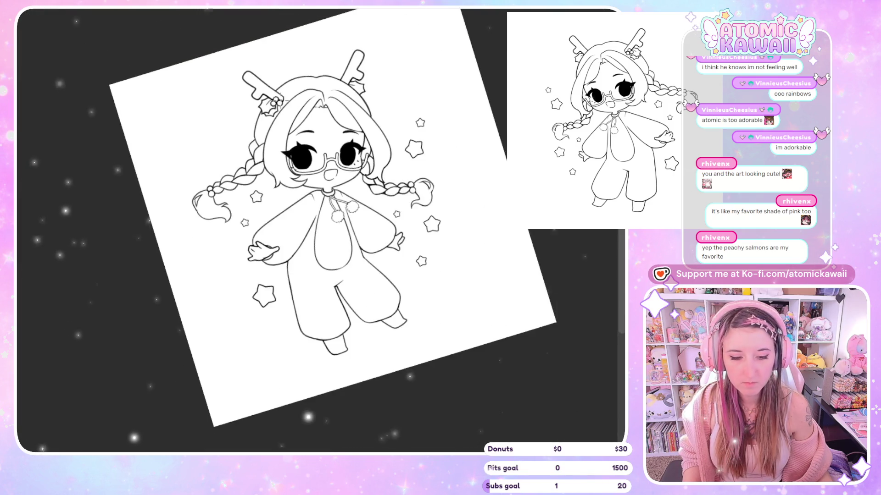
scroll(287, 110, up, 8)
mouse_move(173, 279)
mouse_down()
mouse_move(152, 236)
mouse_move(160, 180)
mouse_move(180, 135)
mouse_up()
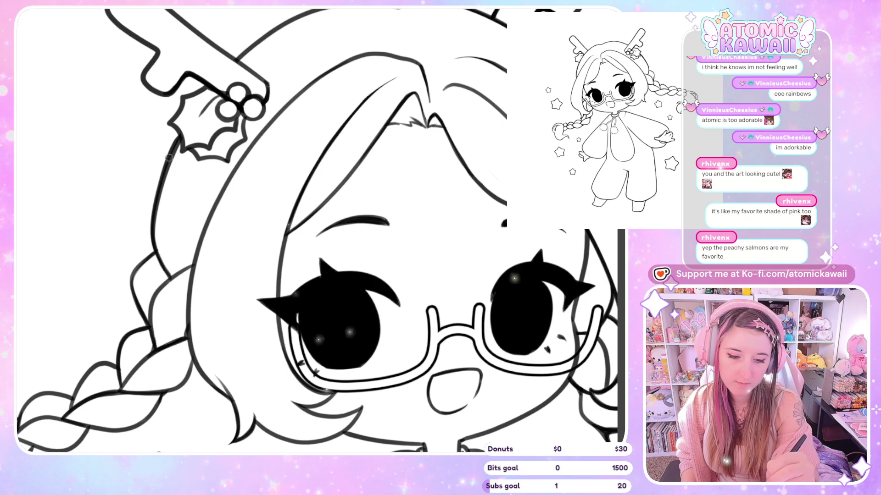
scroll(317, 229, up, 3)
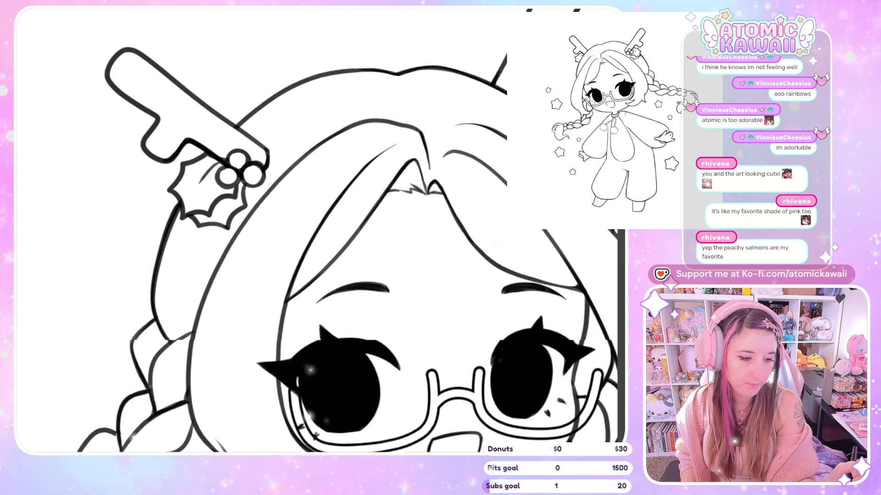
key(minus)
key(minus)
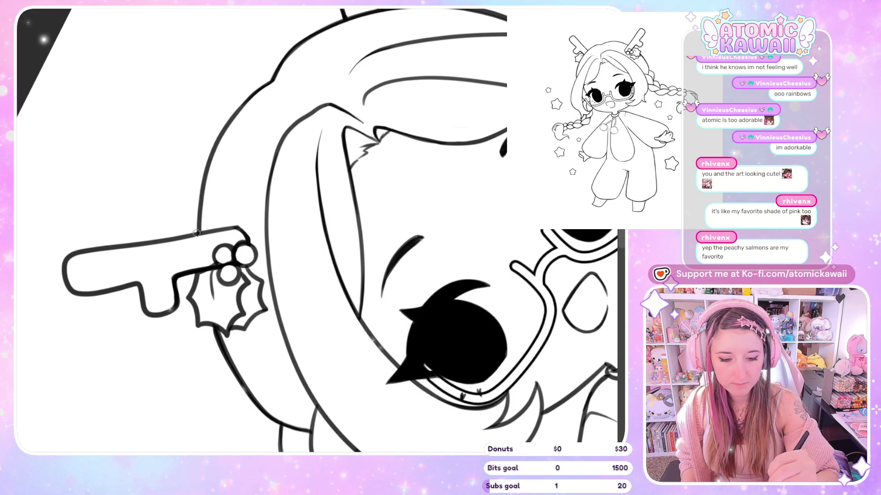
drag(216, 141, 276, 76)
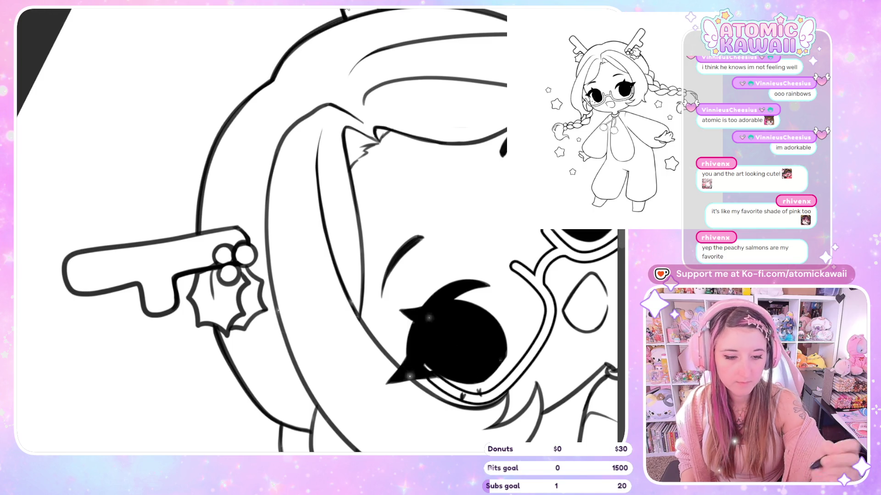
Step: Fit the drawing upright and mirror the view back and forth to inspect the braid
scroll(325, 122, down, 2)
scroll(325, 122, down, 5)
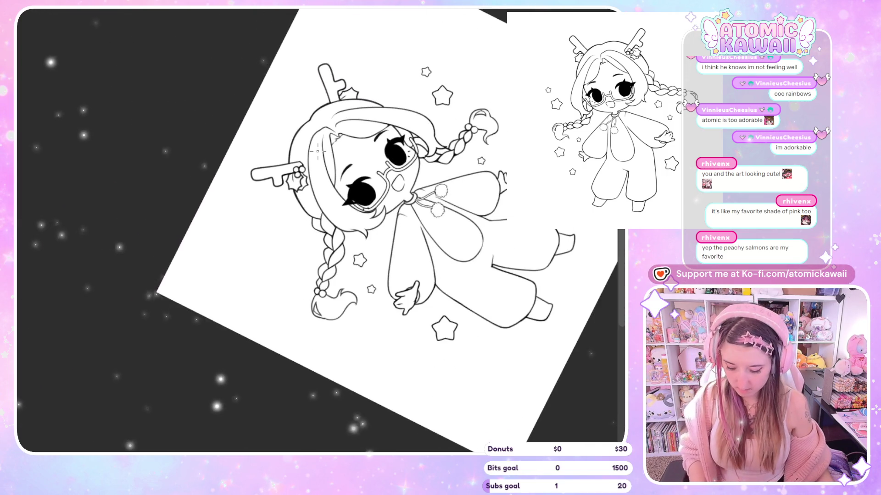
key(ctrl+0)
scroll(362, 275, up, 6)
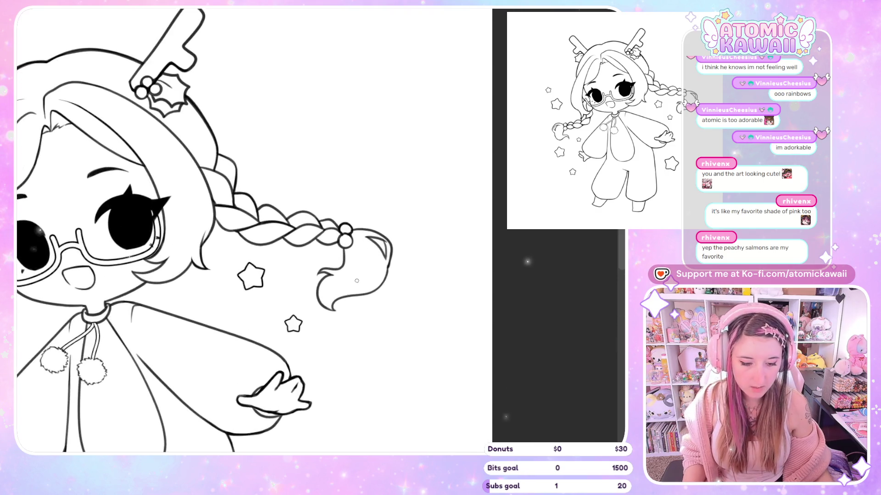
key(m)
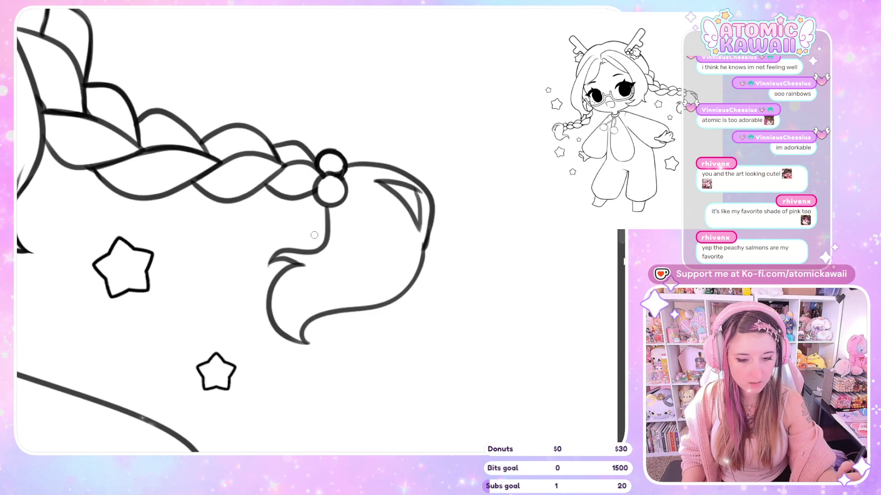
key(m)
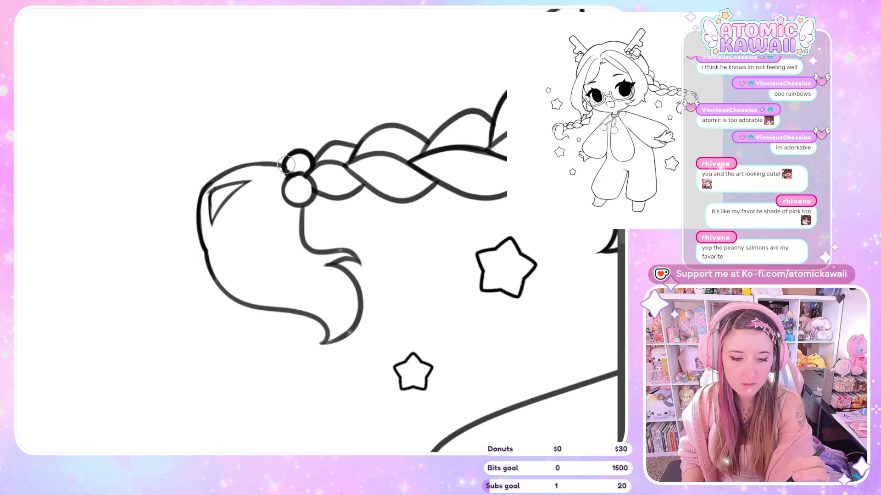
key(h)
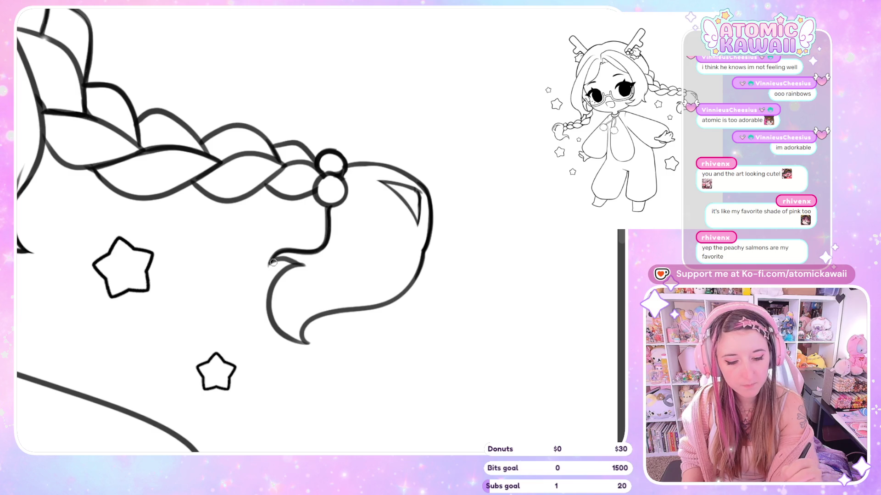
key(h)
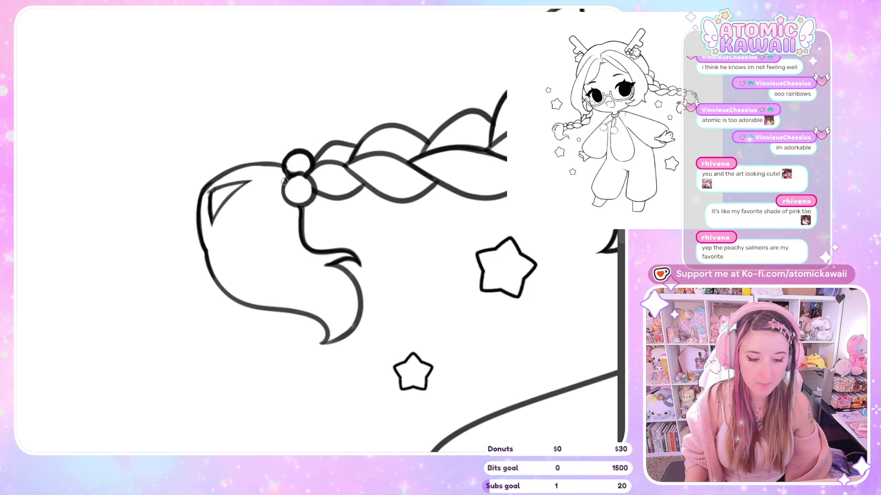
scroll(288, 179, down, 8)
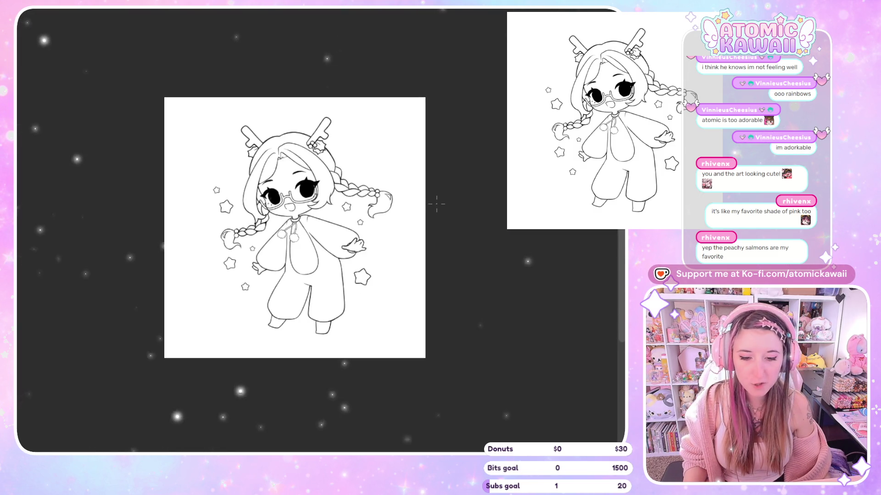
Step: On a mirrored view, close the gap in the braid-tip outline, then flip back to review
scroll(241, 275, up, 6)
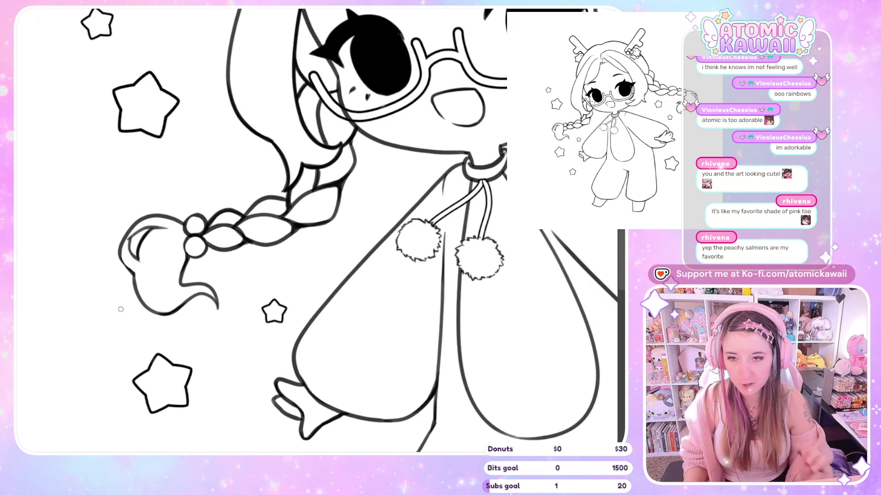
key(h)
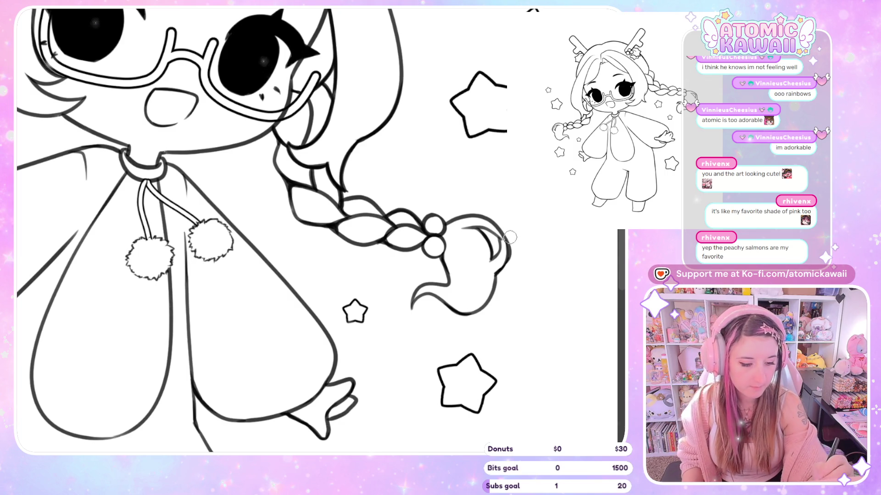
key(h)
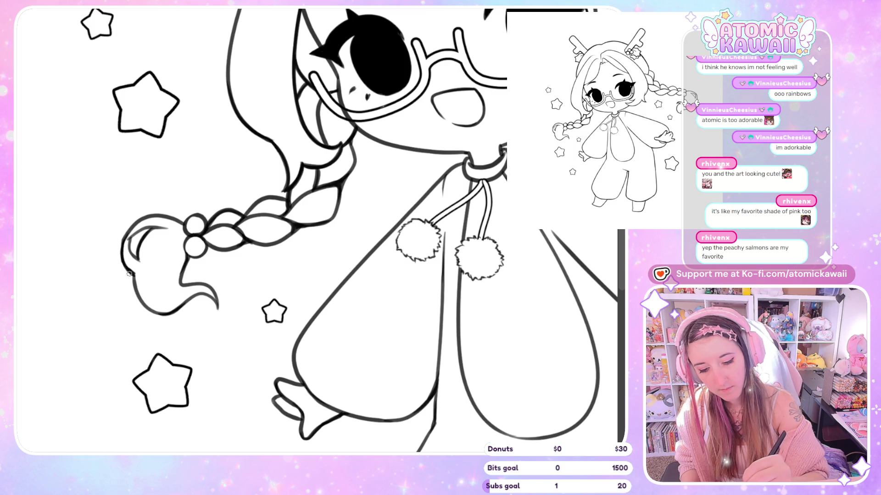
key(h)
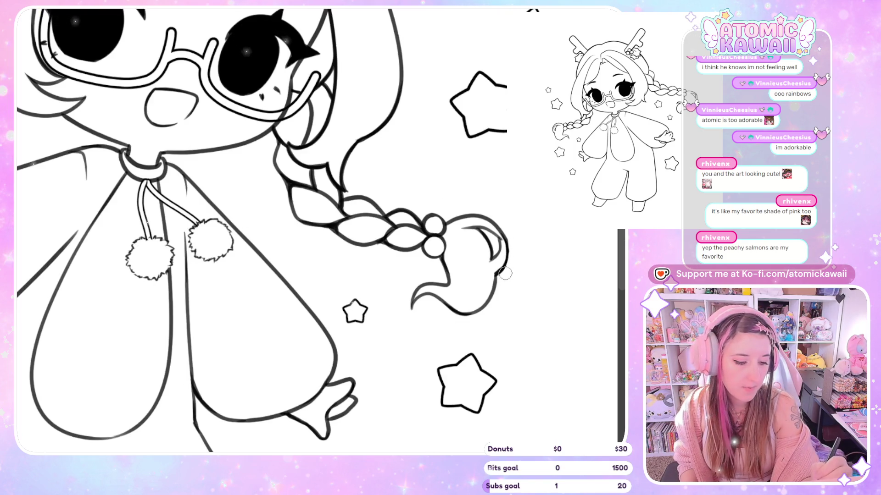
drag(507, 255, 498, 275)
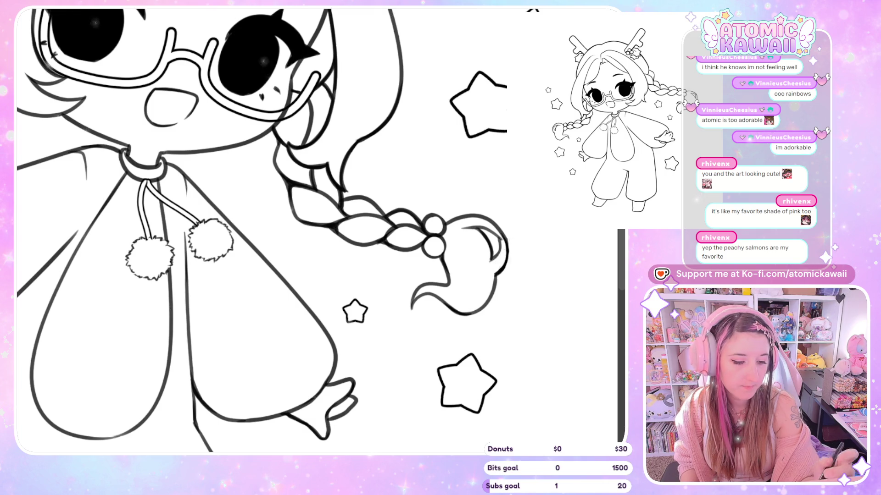
key(h)
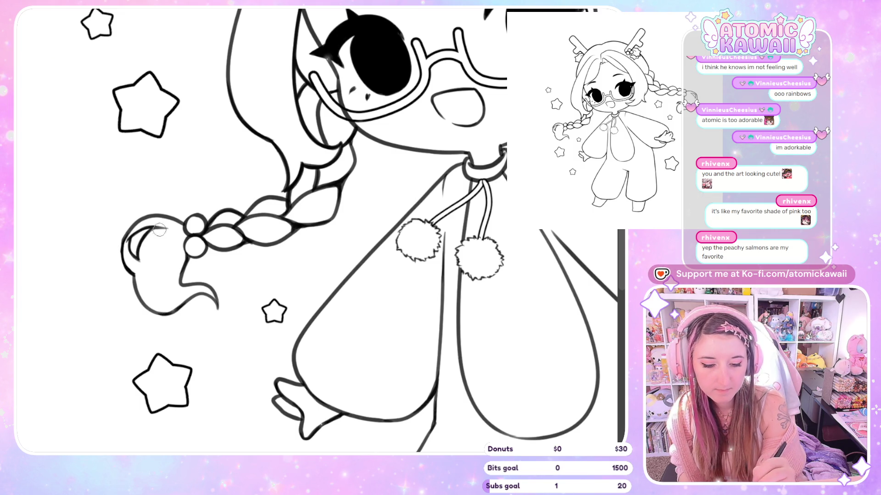
key(h)
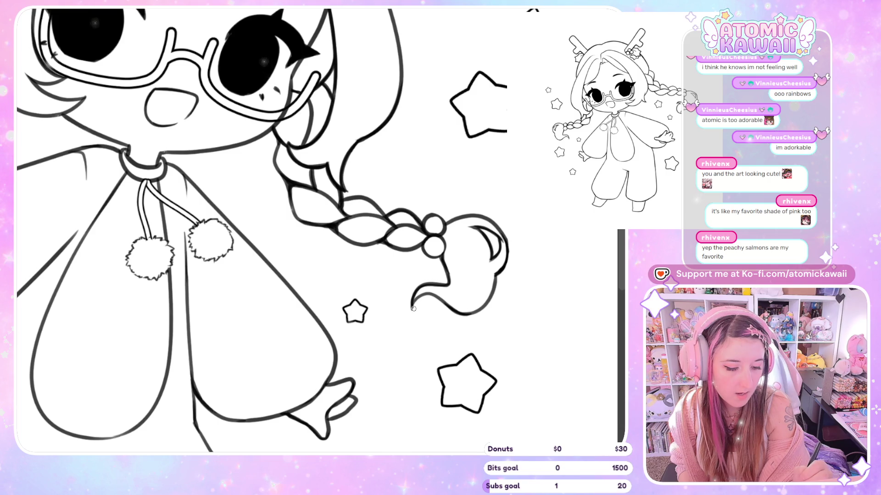
key(h)
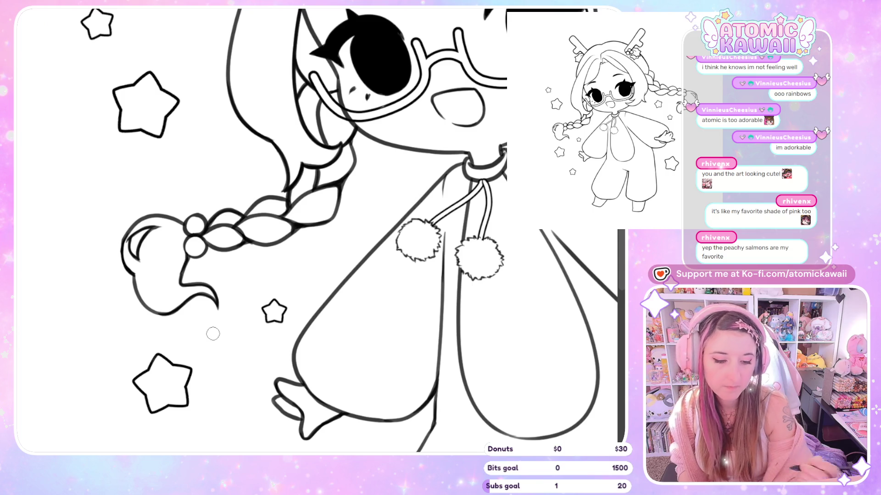
scroll(213, 334, down, 5)
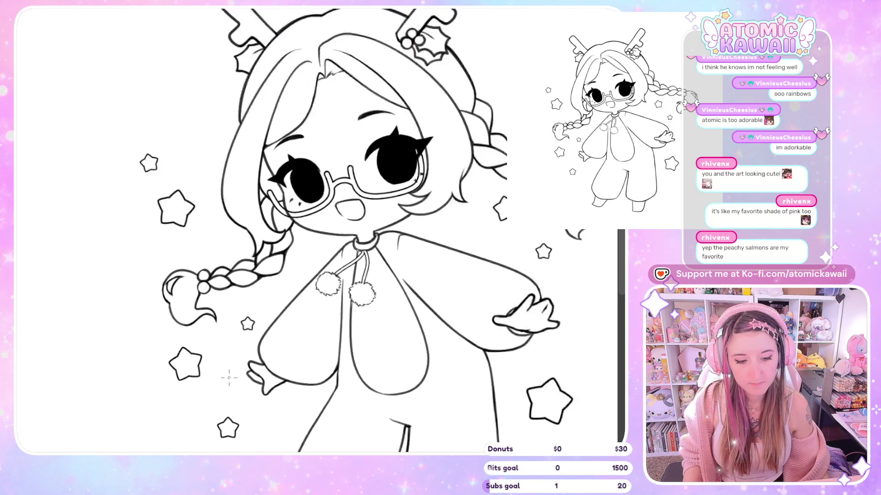
scroll(262, 273, up, 5)
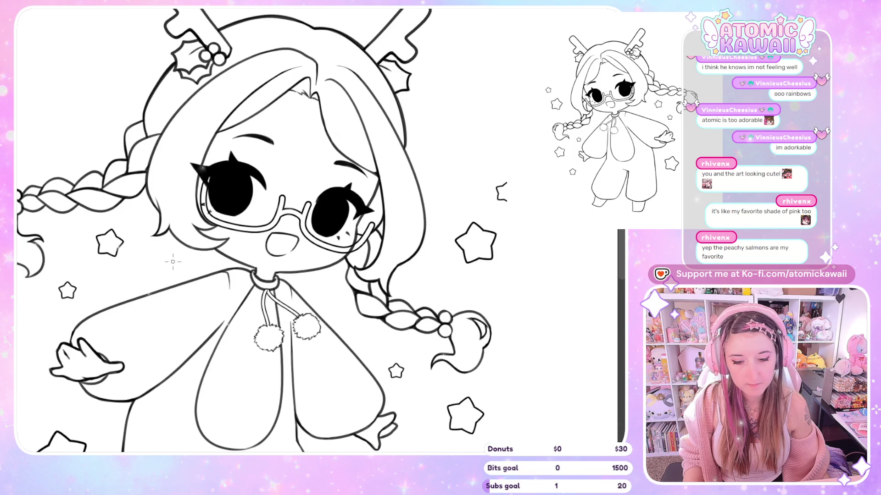
key(h)
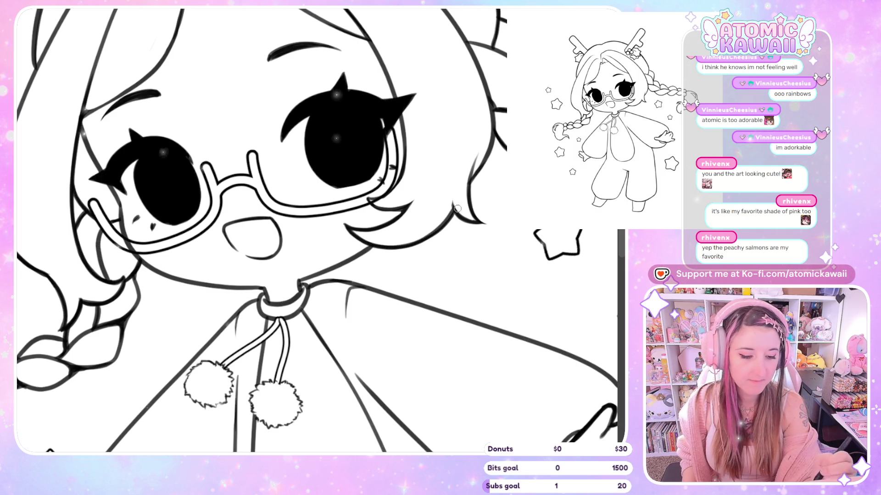
key(h)
scroll(453, 212, up, 2)
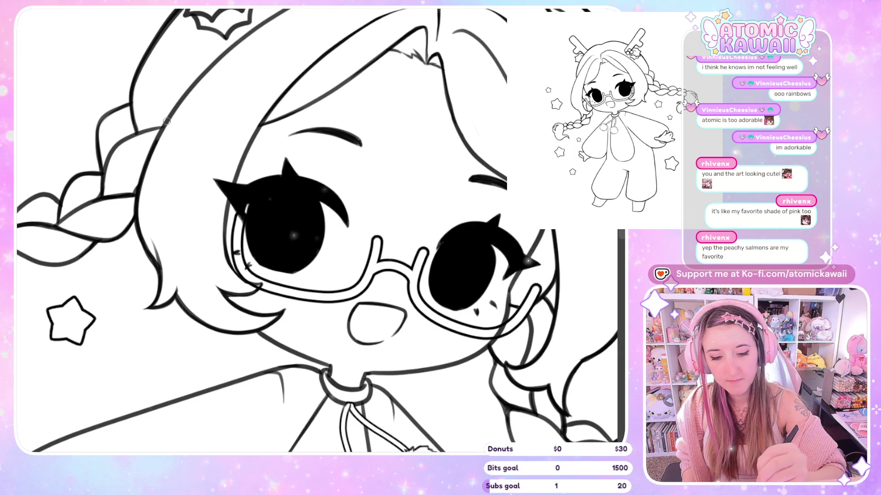
key(ctrl+0)
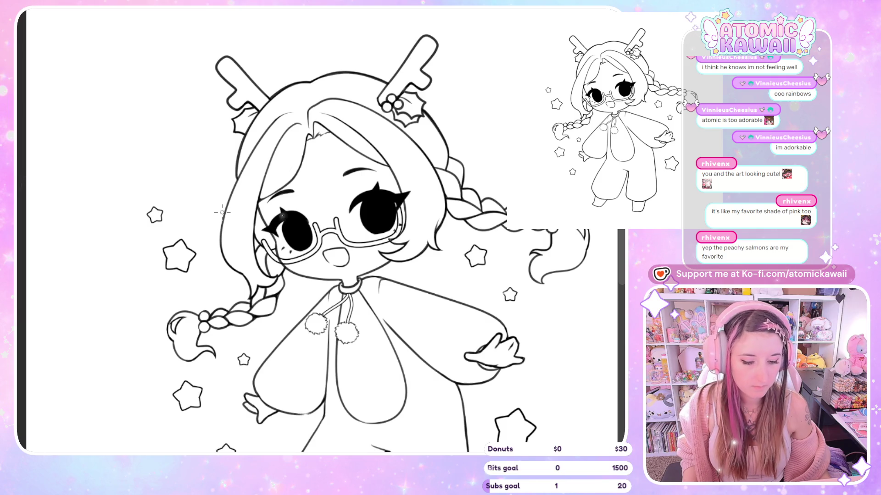
Step: Ink extra strand lines into the braid and check them on a mirrored view
scroll(230, 275, up, 5)
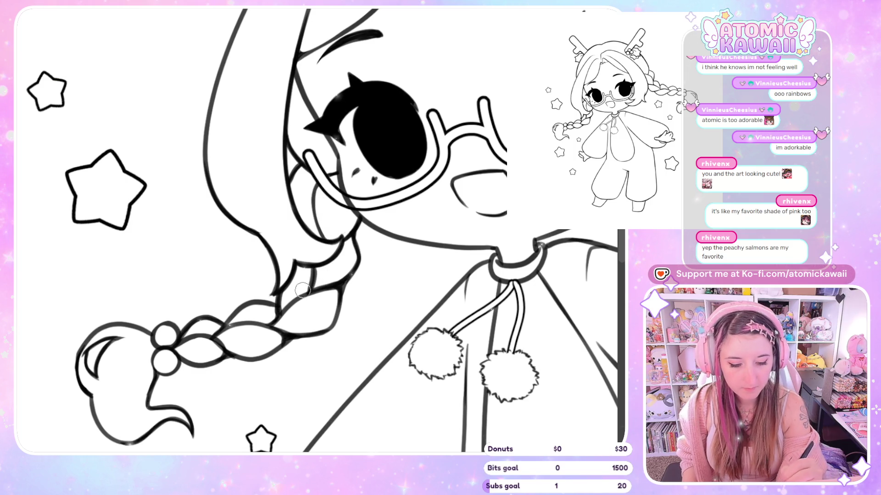
mouse_move(294, 264)
mouse_down()
mouse_move(314, 271)
mouse_move(313, 286)
mouse_up()
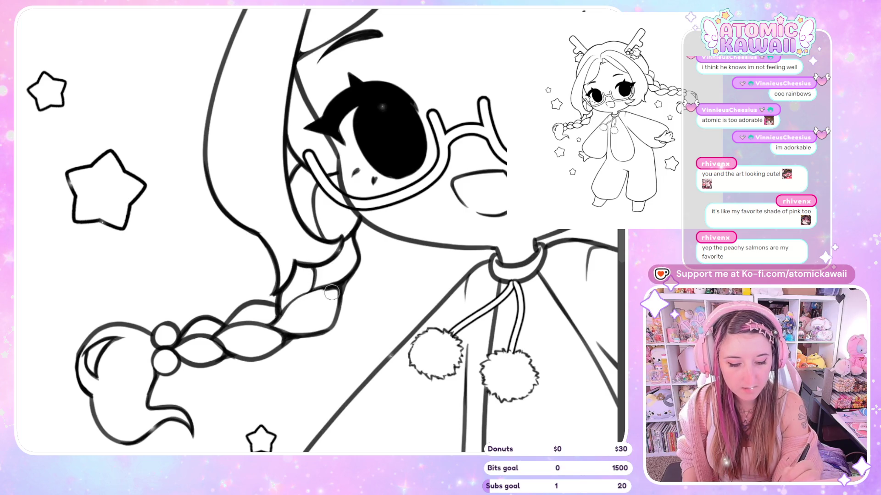
key(h)
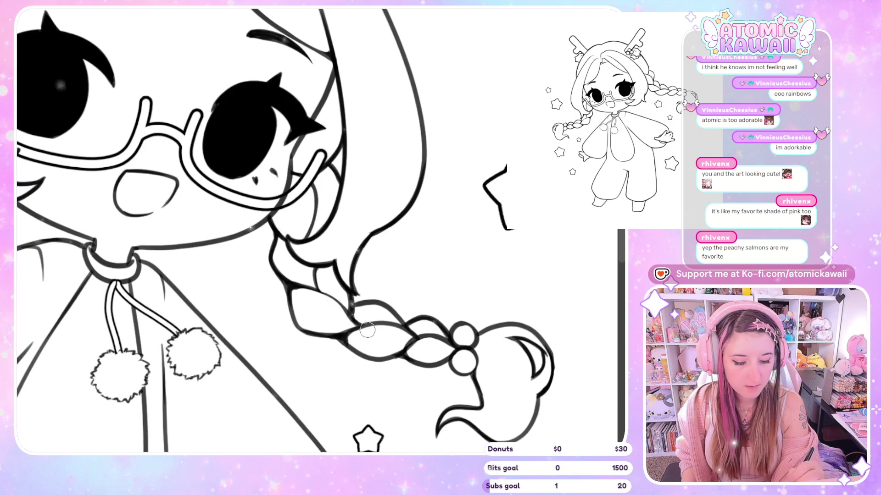
key(h)
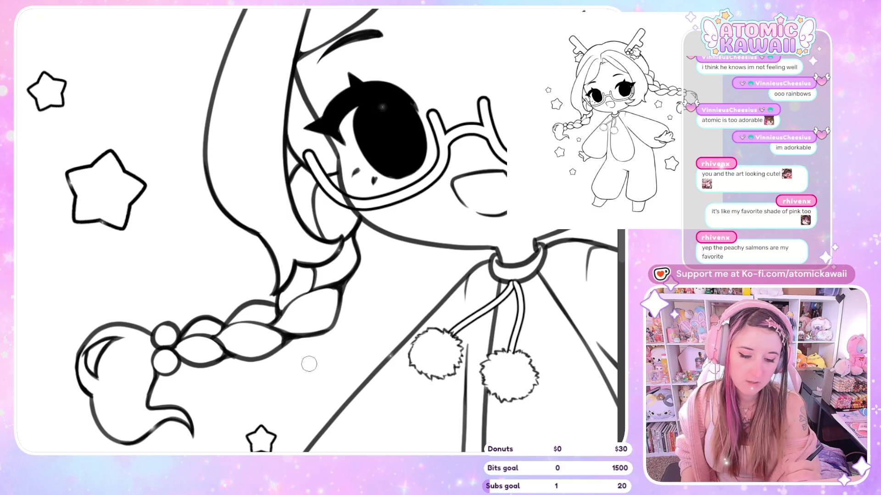
Step: Rotate the canvas so the braid runs diagonally and erase part of its outline
scroll(309, 364, down, 3)
key(m)
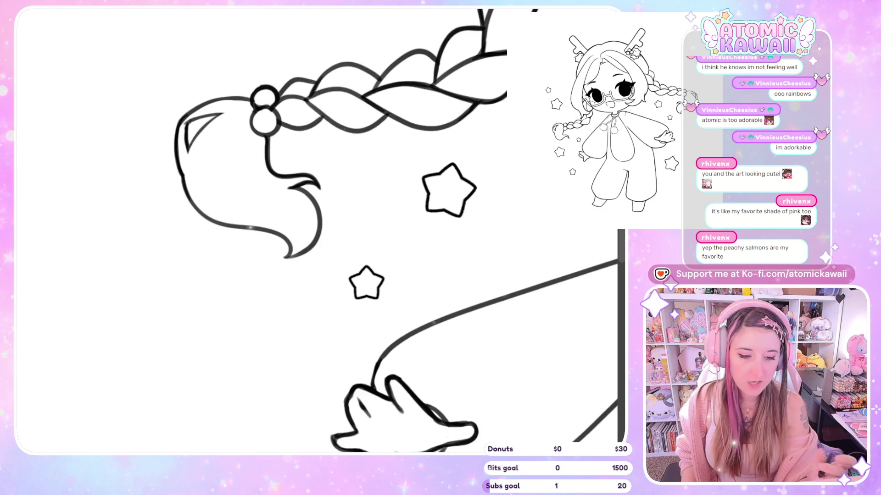
scroll(499, 321, up, 3)
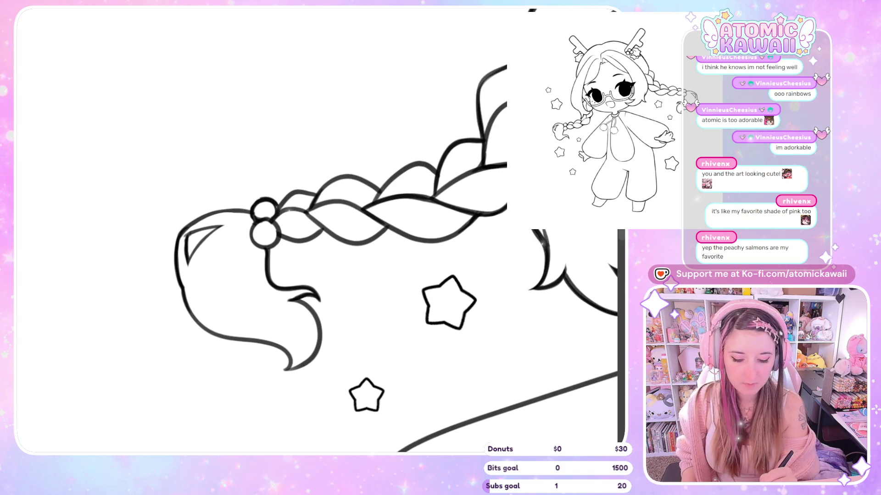
drag(321, 321, 167, 426)
mouse_move(384, 115)
mouse_down()
mouse_move(421, 32)
mouse_move(410, 30)
mouse_up()
scroll(359, 207, up, 4)
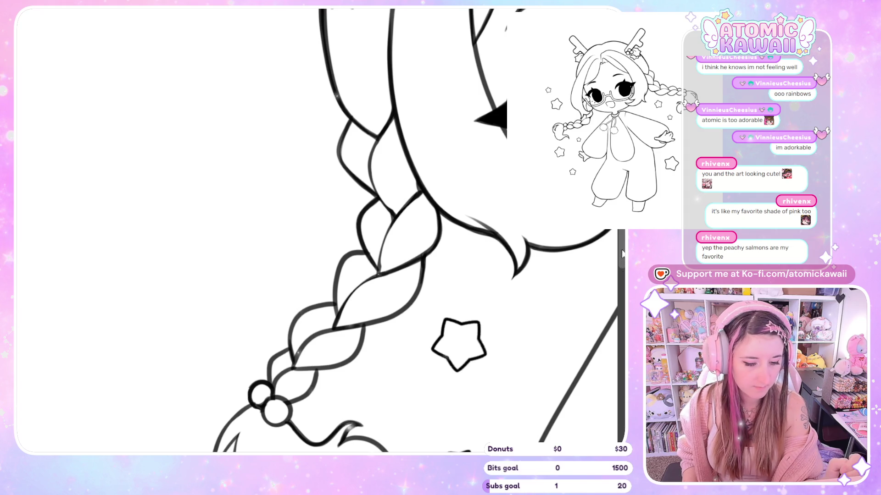
scroll(321, 229, down, 3)
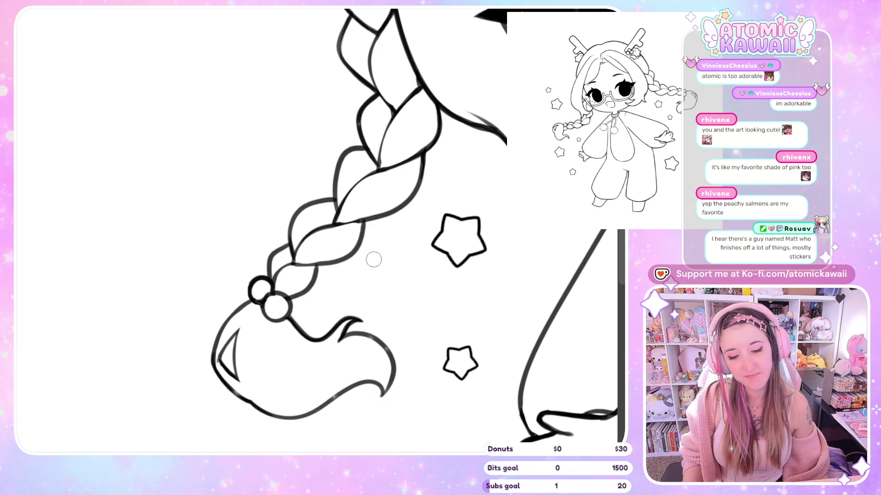
scroll(373, 260, down, 5)
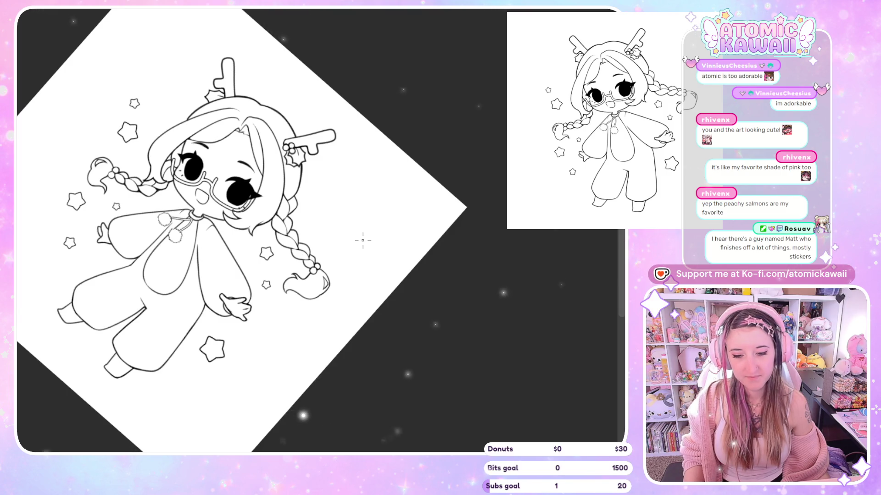
Step: Fill two small gaps in the braid outline with short pen strokes
scroll(362, 240, up, 5)
scroll(325, 248, up, 1)
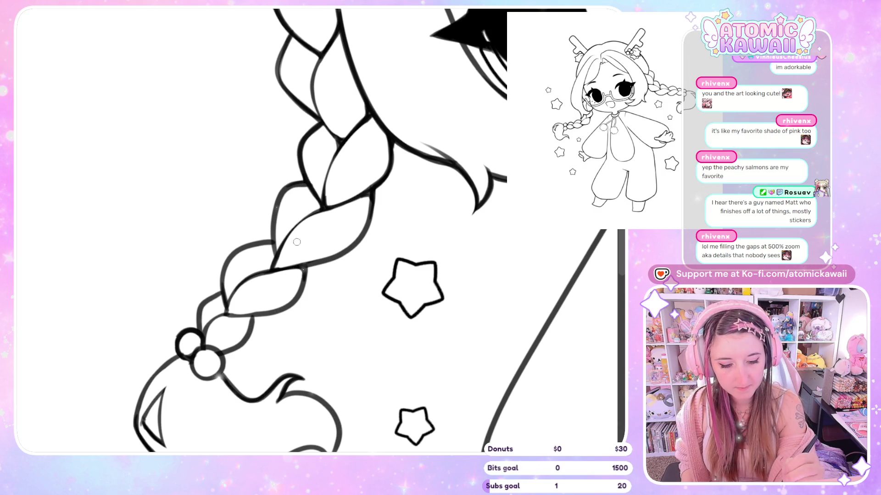
drag(274, 242, 276, 264)
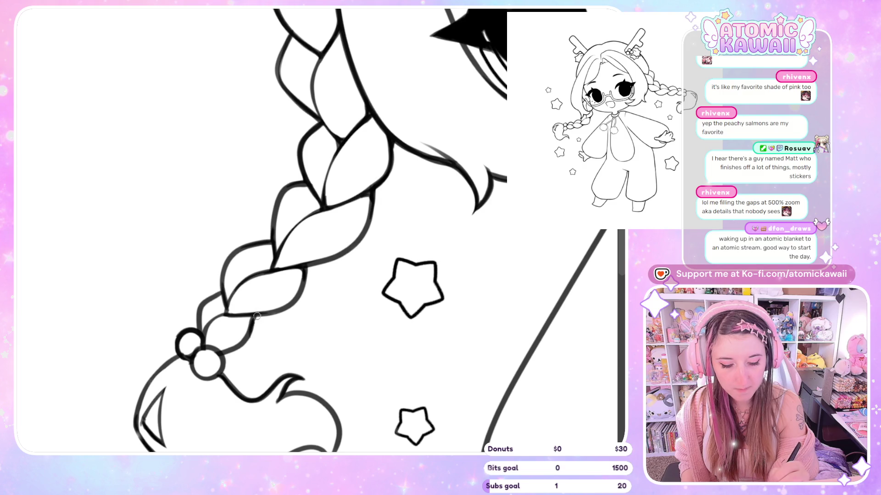
drag(256, 317, 254, 328)
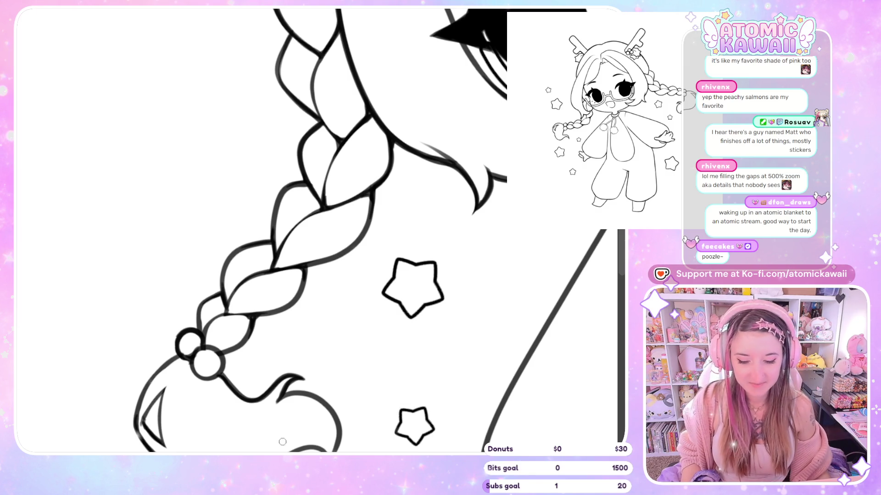
scroll(246, 311, down, 3)
scroll(266, 251, down, 2)
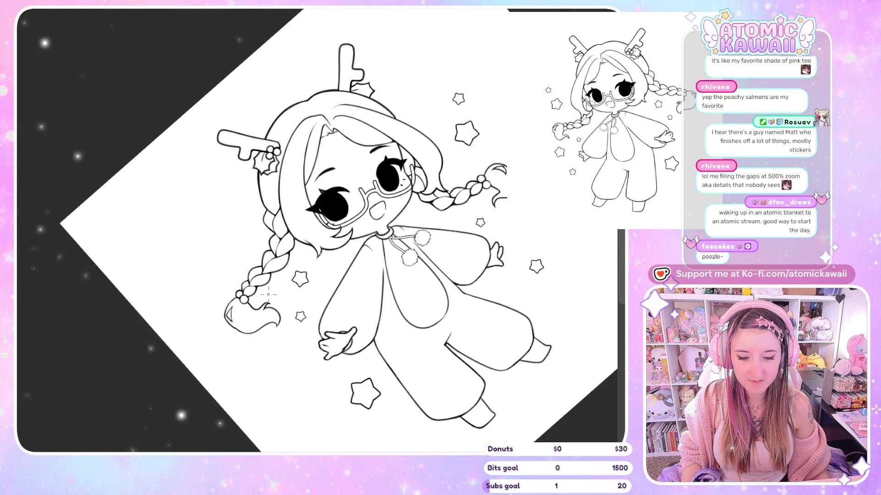
Step: Flip the view and zoom out to fit the whole chibi and stars on the page
key(h)
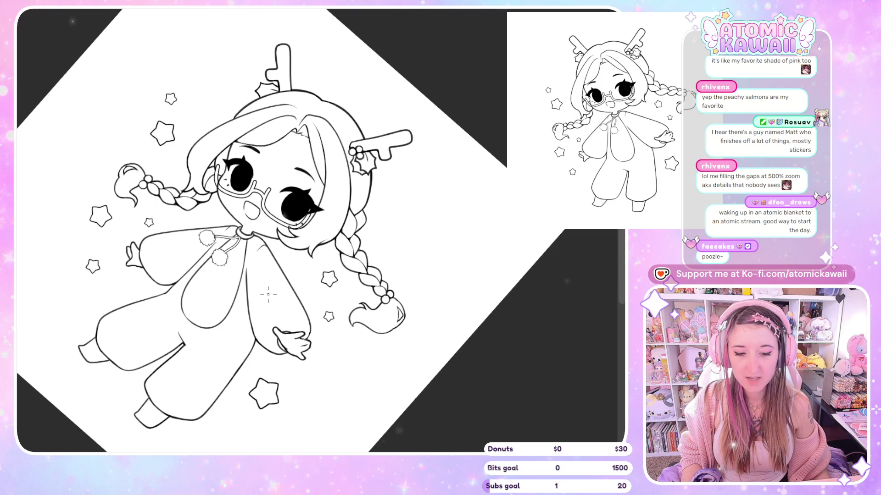
scroll(310, 198, up, 5)
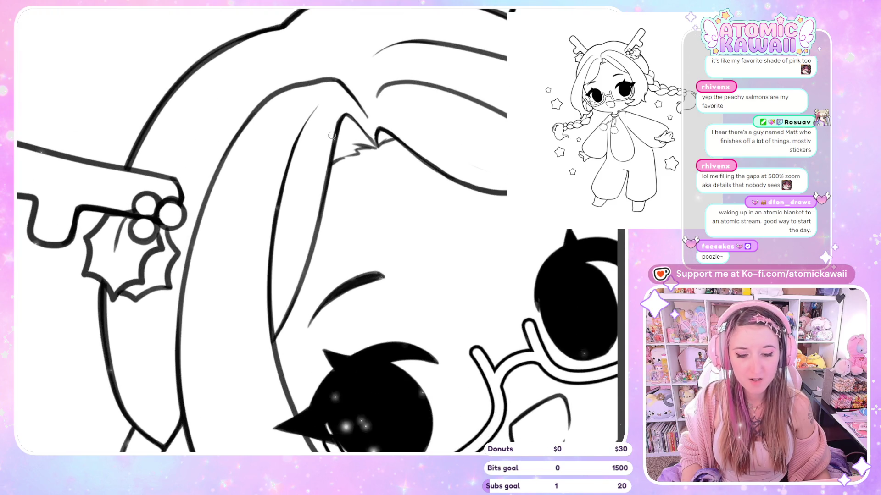
scroll(332, 135, down, 3)
scroll(332, 135, down, 2)
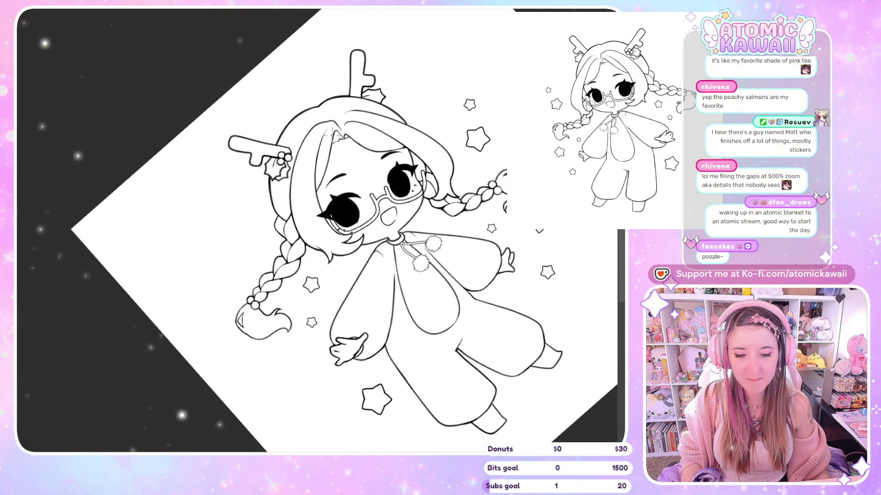
scroll(299, 227, down, 3)
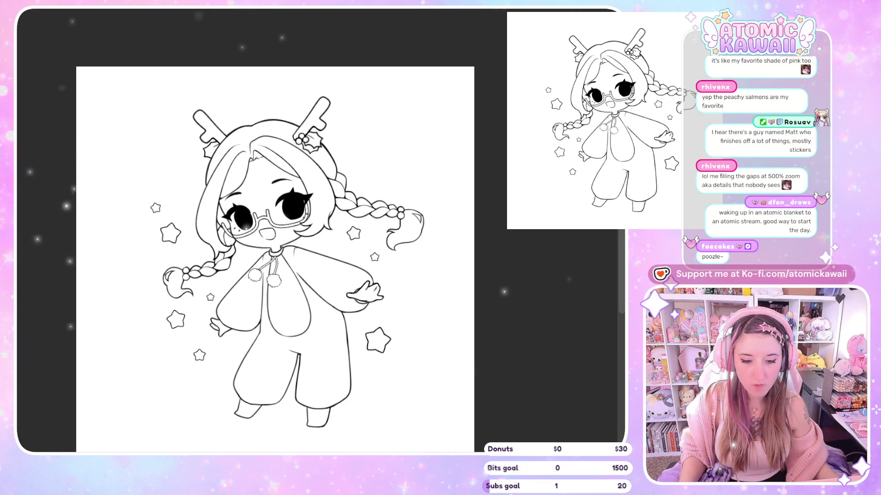
scroll(295, 198, up, 5)
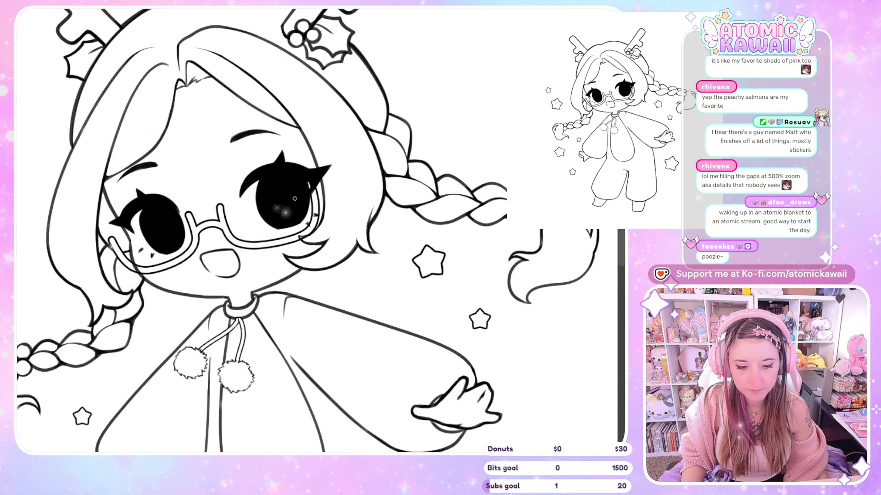
scroll(295, 199, down, 2)
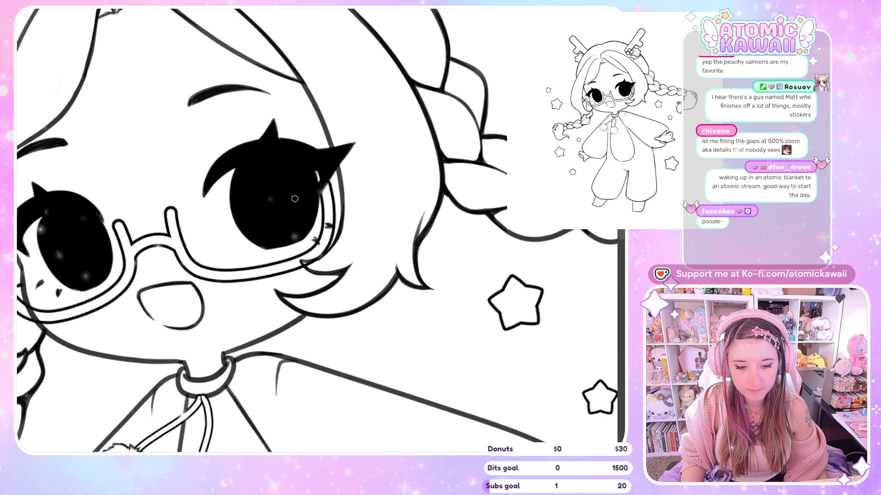
scroll(295, 198, down, 3)
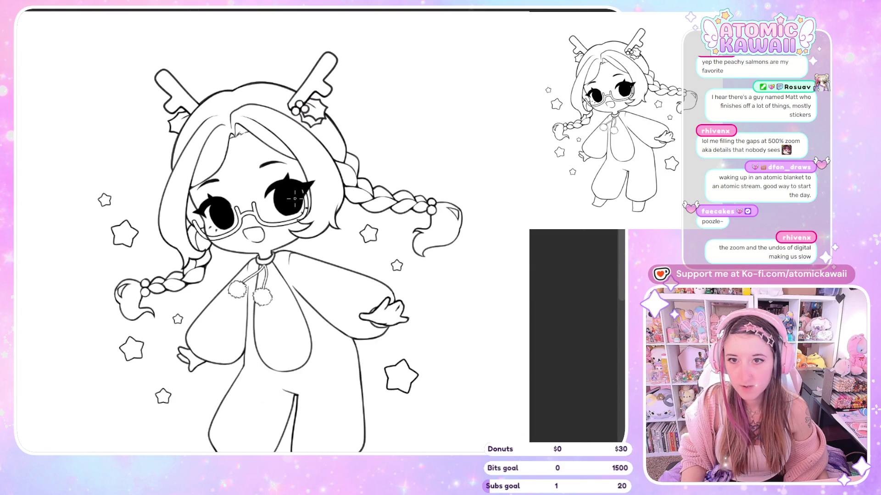
scroll(294, 198, down, 1)
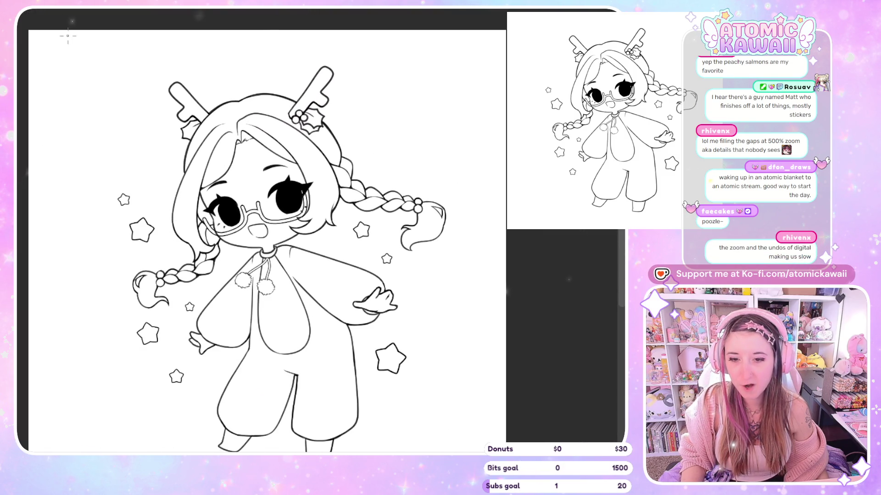
scroll(157, 189, down, 2)
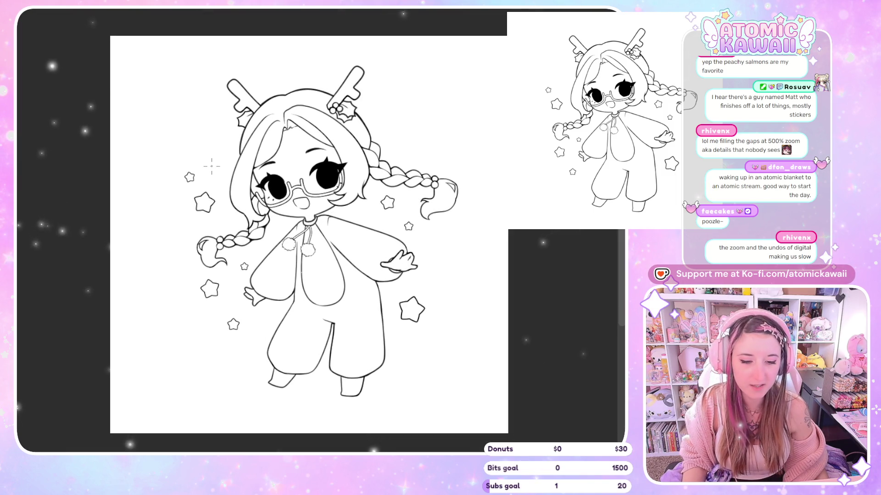